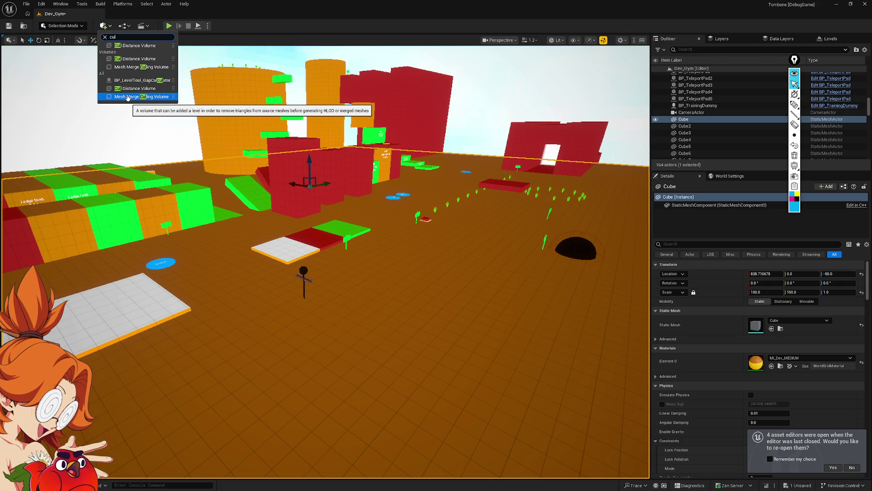
# Step: Place a Mesh Merge Culling Volume, delete it, and browse the Place Actors list
pyautogui.moveTo(128, 98)
pyautogui.mouseDown()
pyautogui.moveTo(402, 257)
pyautogui.moveTo(420, 154)
pyautogui.moveTo(416, 225)
pyautogui.moveTo(426, 182)
pyautogui.moveTo(423, 189)
pyautogui.mouseUp()
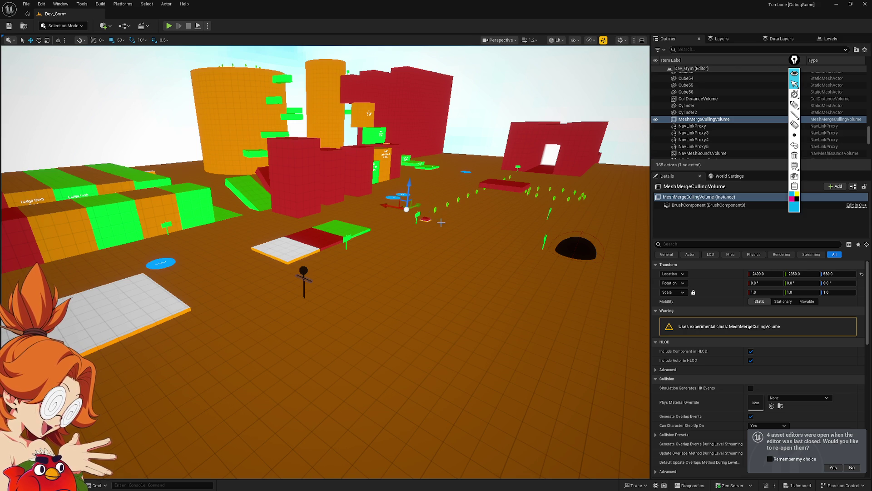
pyautogui.press('Delete')
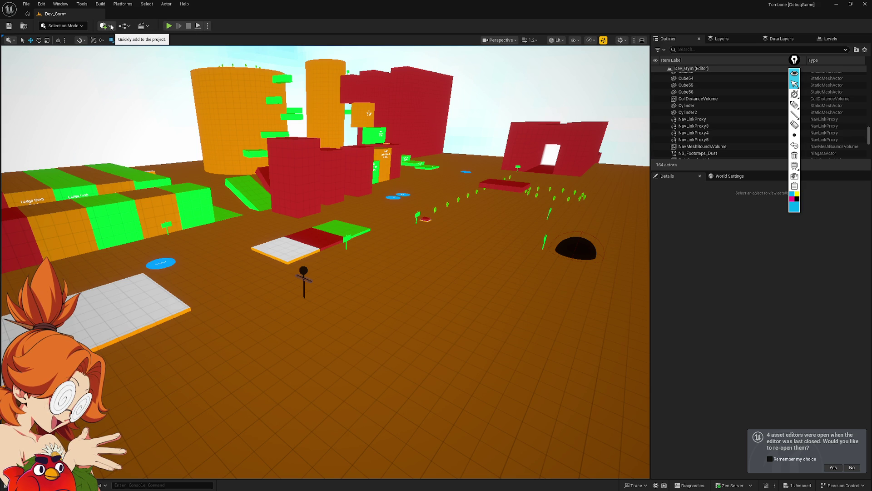
pyautogui.click(111, 27)
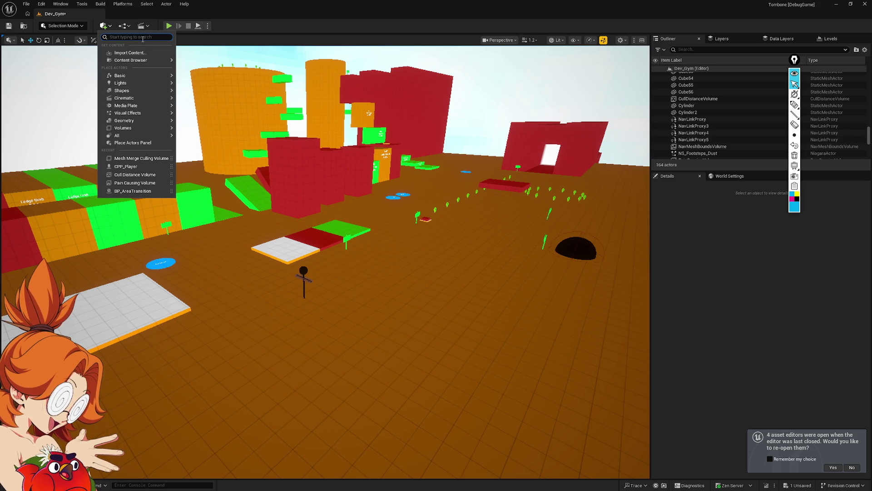
pyautogui.write('cull')
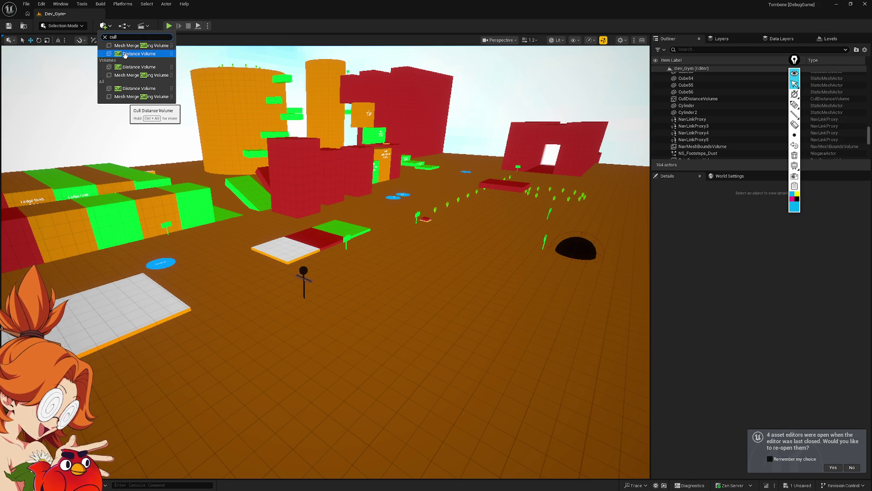
pyautogui.click(106, 26)
pyautogui.click(105, 26)
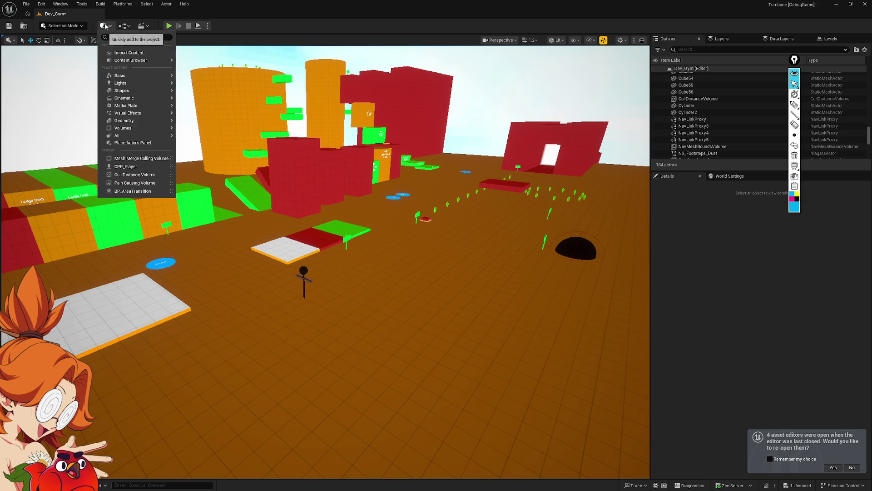
pyautogui.moveTo(146, 114)
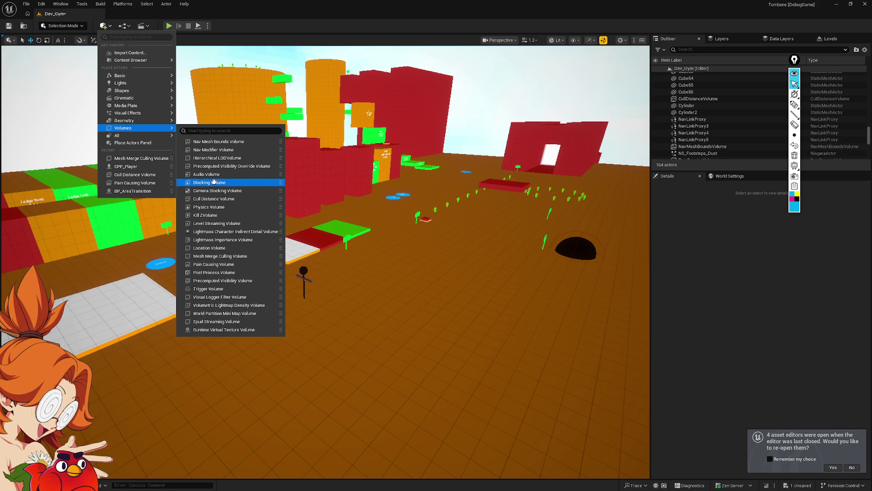
pyautogui.moveTo(118, 138)
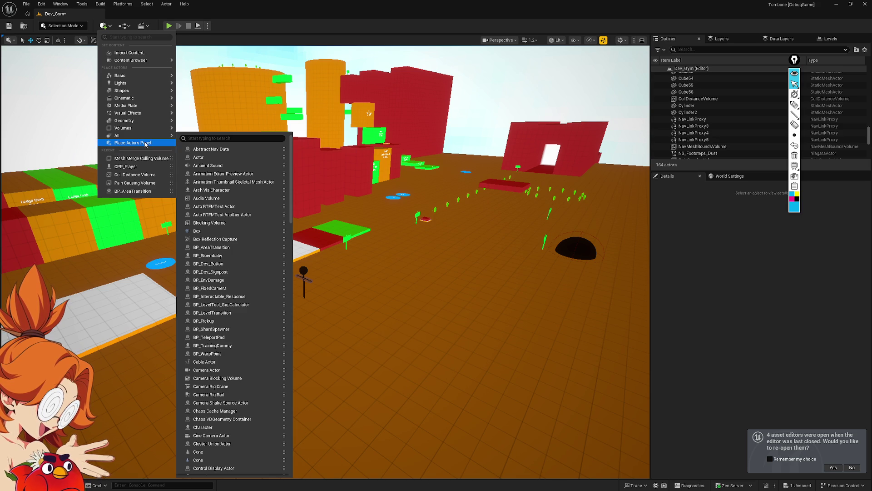
pyautogui.moveTo(129, 92)
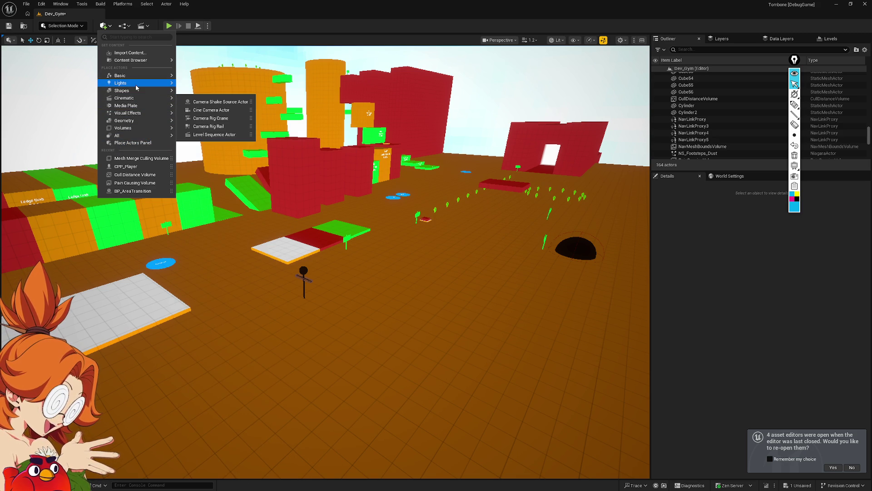
pyautogui.moveTo(138, 77)
pyautogui.click(369, 13)
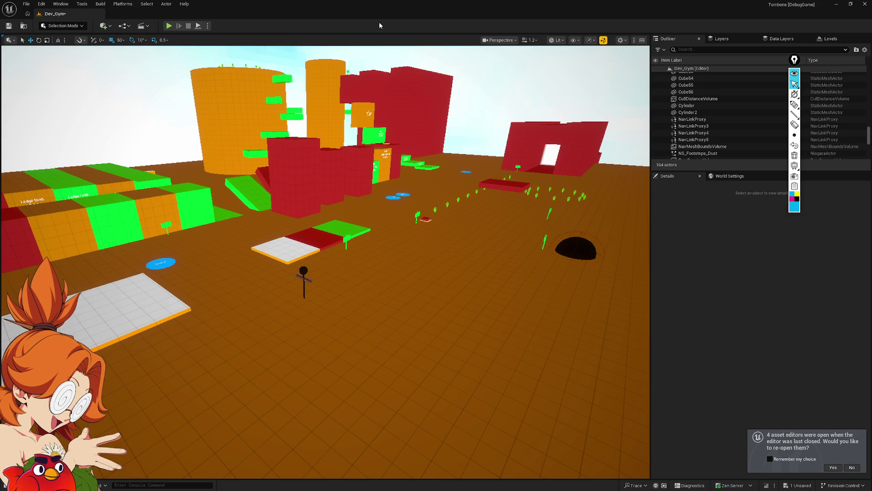
# Step: Switch to Discord to view the next neighbourhood reference image, then return
pyautogui.hotkey('alt', 'Tab')
pyautogui.press('Tab')
pyautogui.press('Tab')
pyautogui.press('Tab')
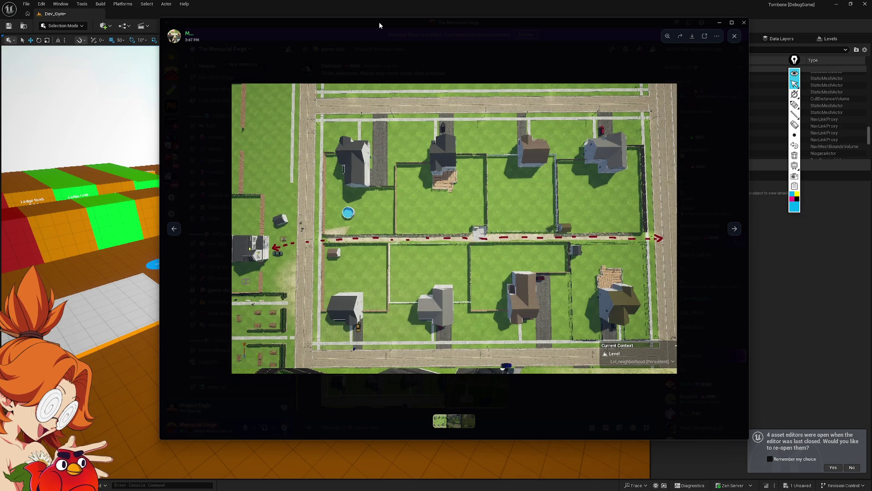
pyautogui.press('Right')
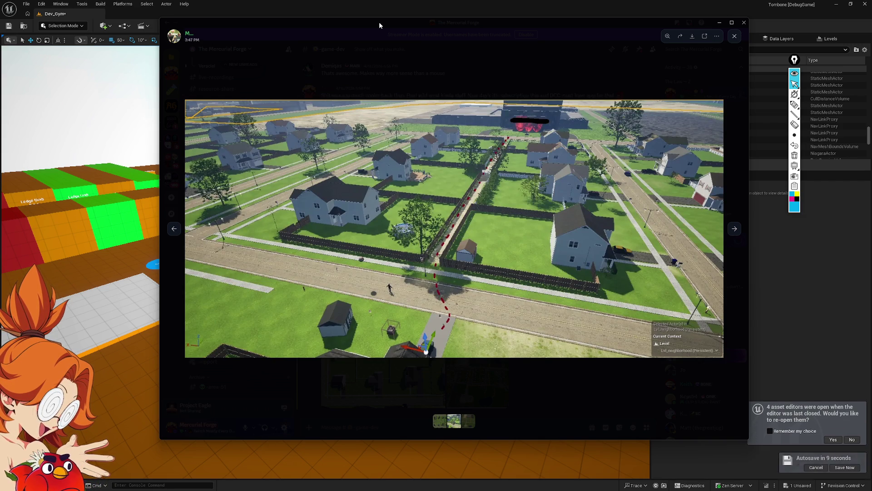
pyautogui.hotkey('alt', 'Tab')
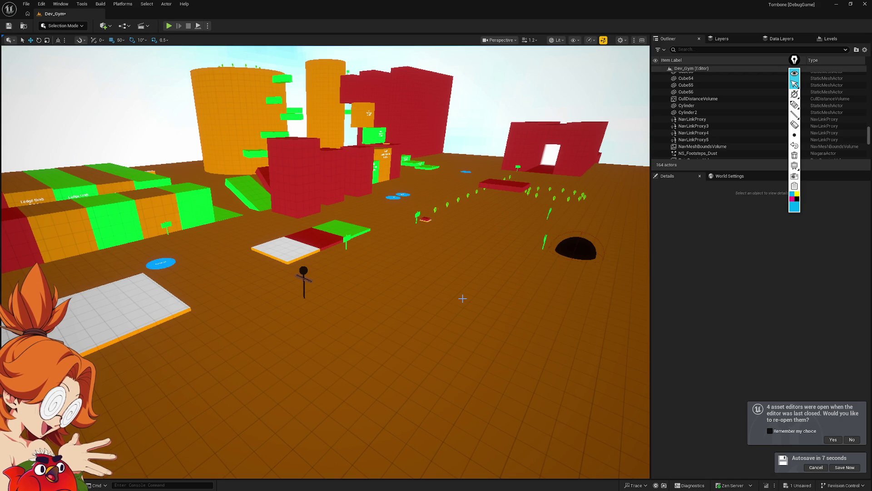
# Step: Create an Actor Blueprint Class named NewBlueprint in the personal developer folder
pyautogui.moveTo(463, 299); pyautogui.dragTo(447, 284)
pyautogui.hotkey('ctrl', 'space')
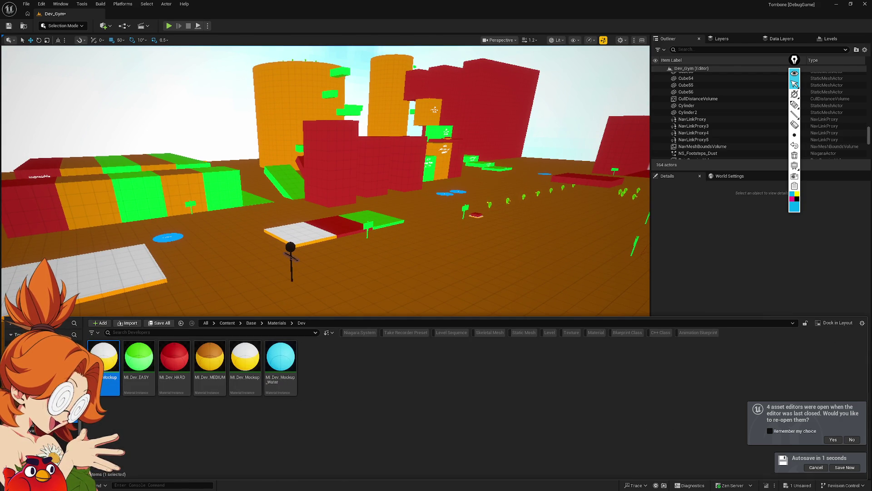
pyautogui.doubleClick(141, 359)
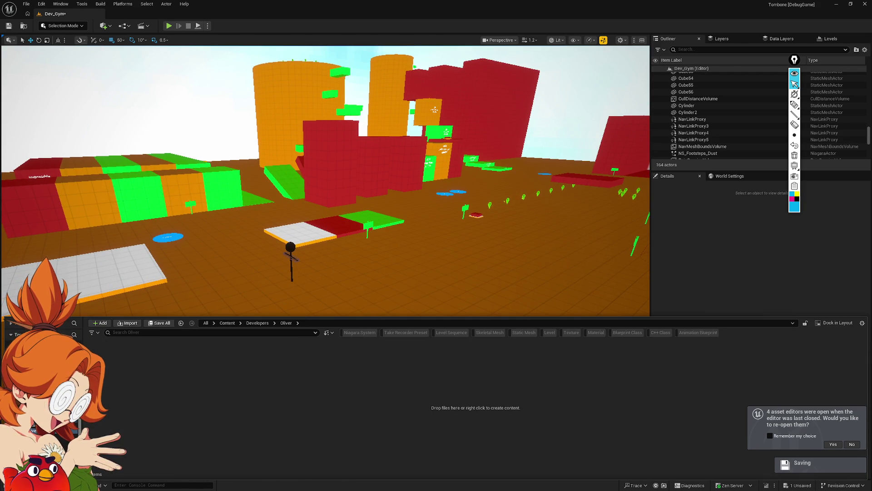
pyautogui.hotkey('alt', 'Left')
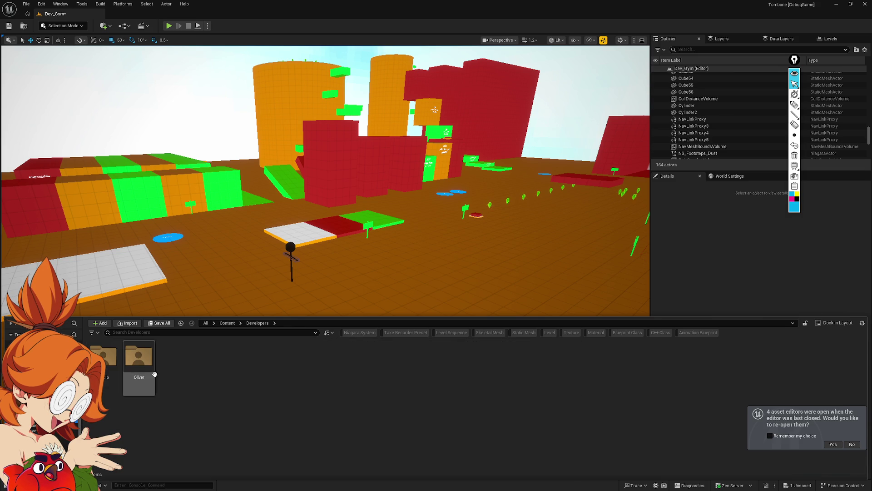
pyautogui.doubleClick(139, 357)
pyautogui.rightClick(171, 359)
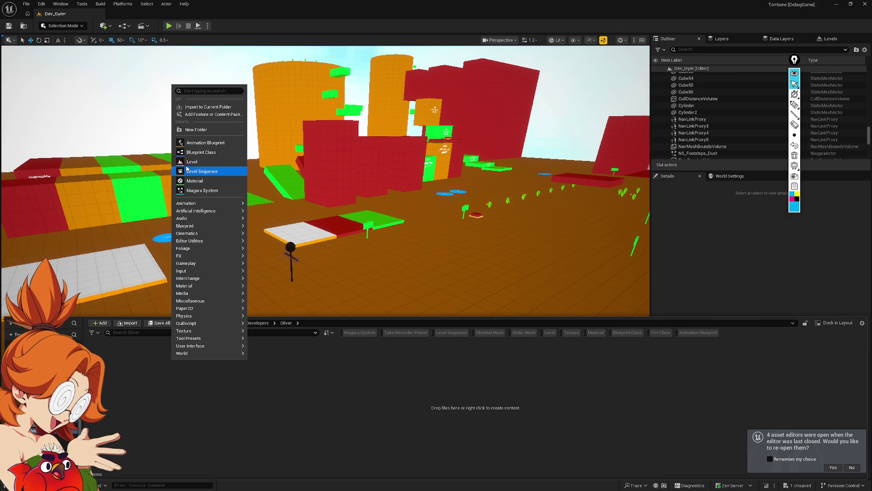
pyautogui.click(198, 152)
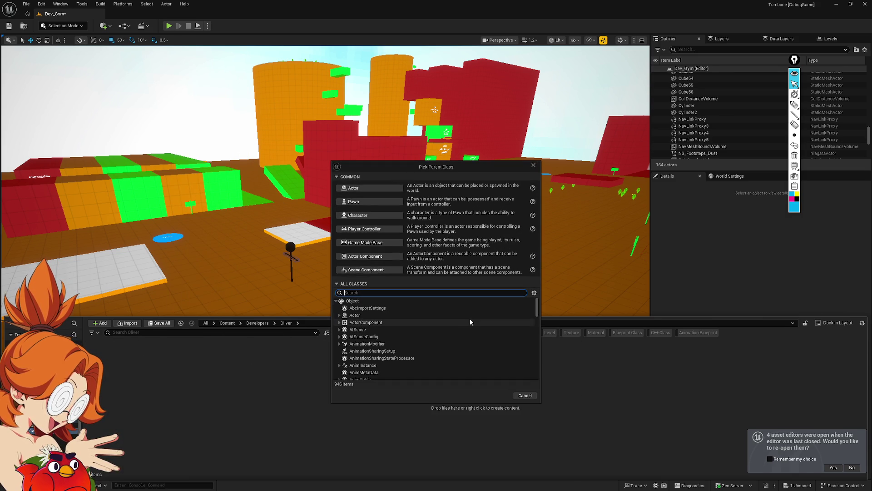
pyautogui.click(395, 188)
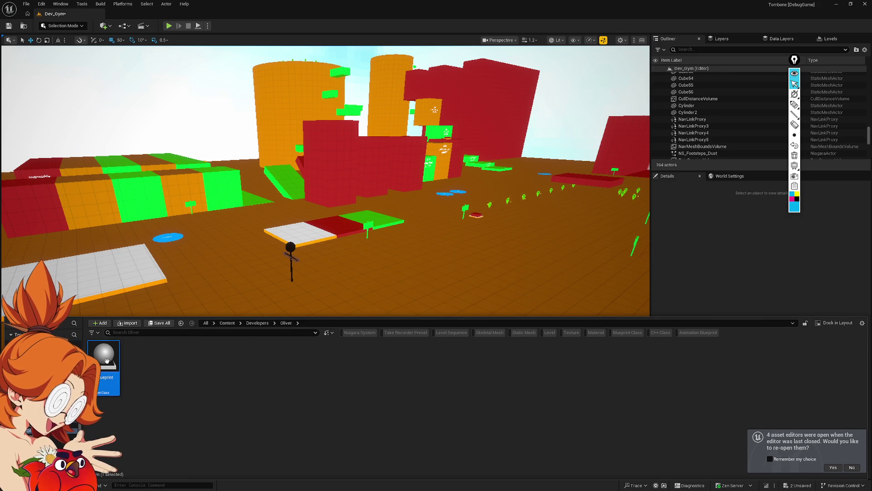
pyautogui.click(335, 346)
# Step: Drag NewBlueprint into the Dev_Gym level and open it in the Blueprint editor
pyautogui.moveTo(116, 361)
pyautogui.mouseDown()
pyautogui.moveTo(497, 255)
pyautogui.moveTo(422, 264)
pyautogui.mouseUp()
pyautogui.moveTo(409, 318); pyautogui.dragTo(395, 278)
pyautogui.scroll(-2, 716, 132)
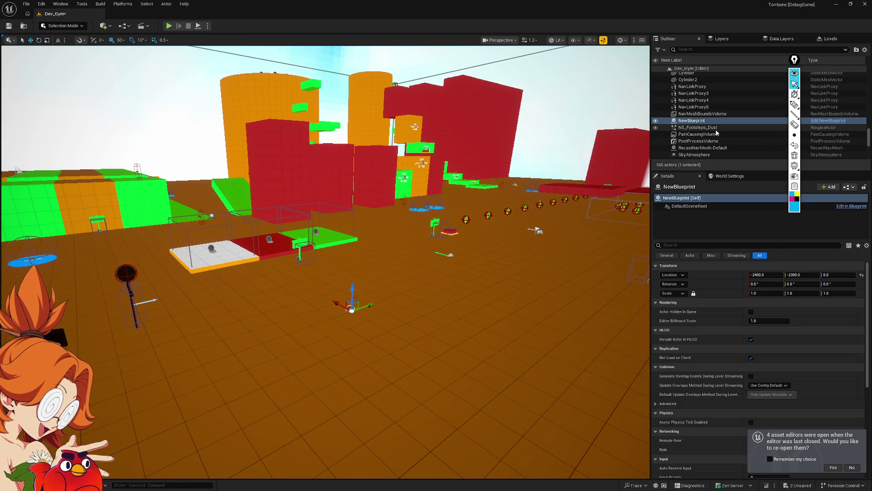
pyautogui.hotkey('ctrl', 'space')
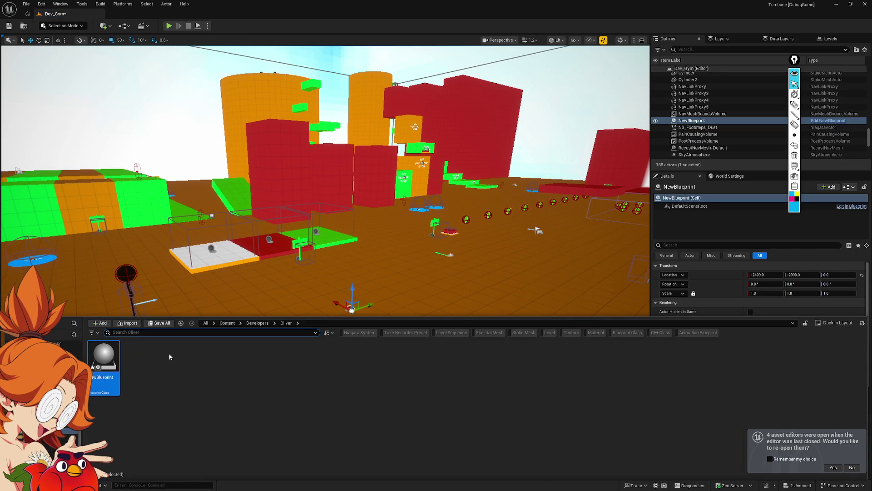
pyautogui.doubleClick(103, 349)
pyautogui.click(105, 106)
pyautogui.write('h')
pyautogui.press('BackSpace')
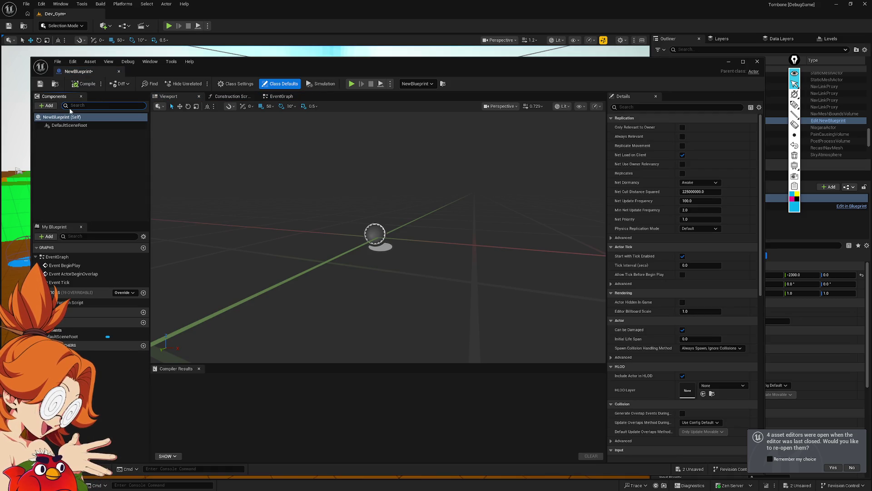
# Step: Add a HierarchicalInstancedStaticMesh component via an 'insta' search, select it, then Alt+Tab away
pyautogui.click(49, 105)
pyautogui.write('h')
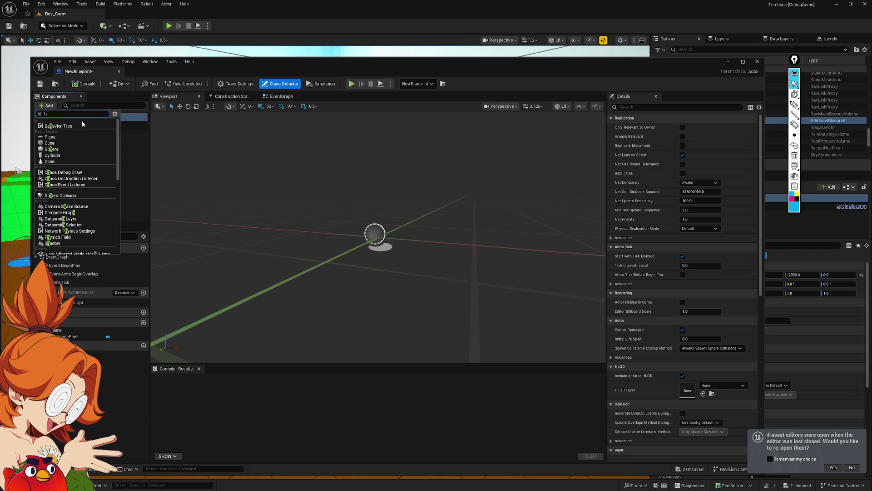
pyautogui.press('BackSpace')
pyautogui.write('insta')
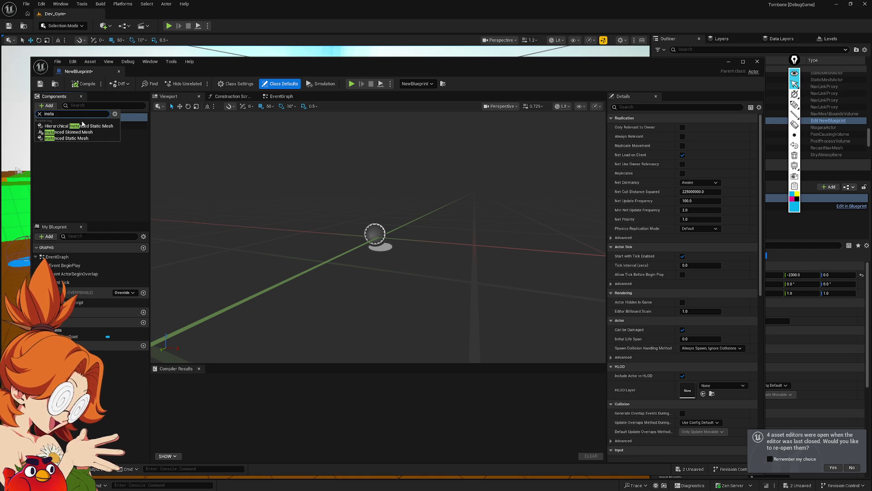
pyautogui.press('Down')
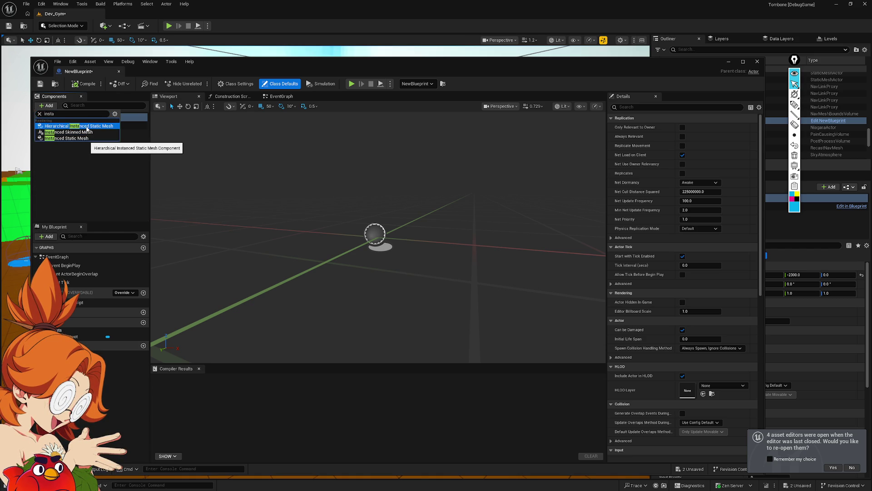
pyautogui.click(87, 129)
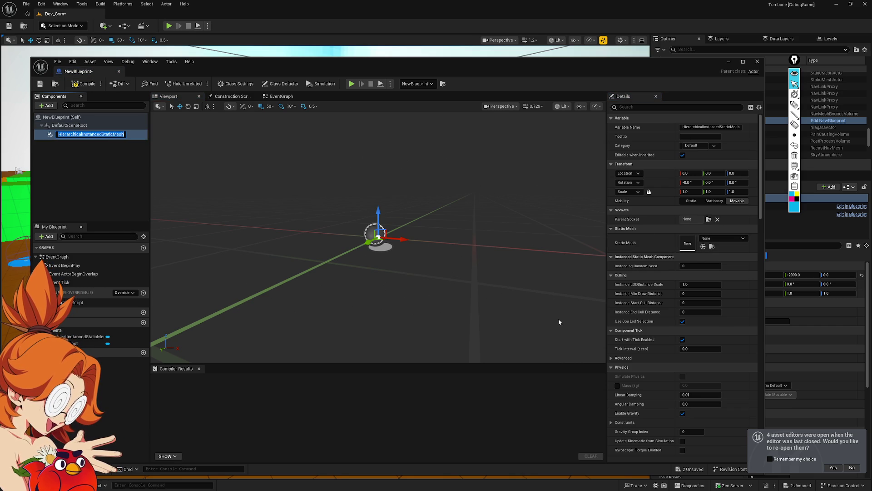
pyautogui.click(94, 155)
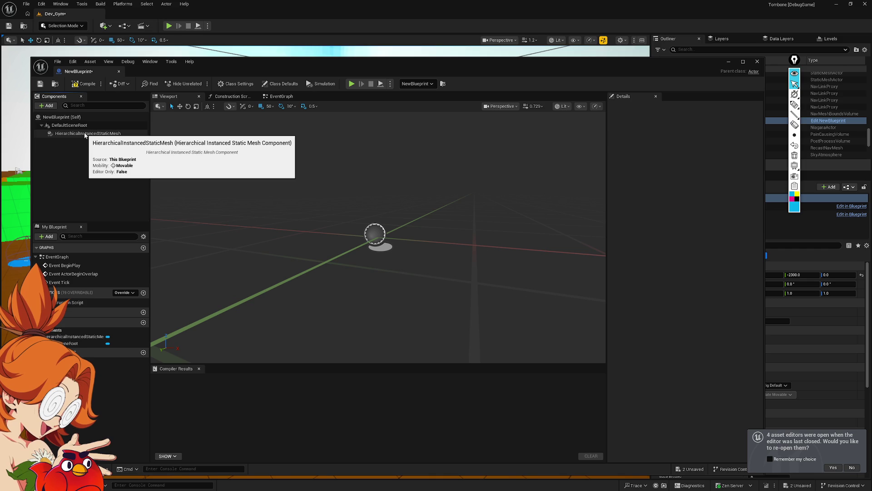
pyautogui.click(85, 134)
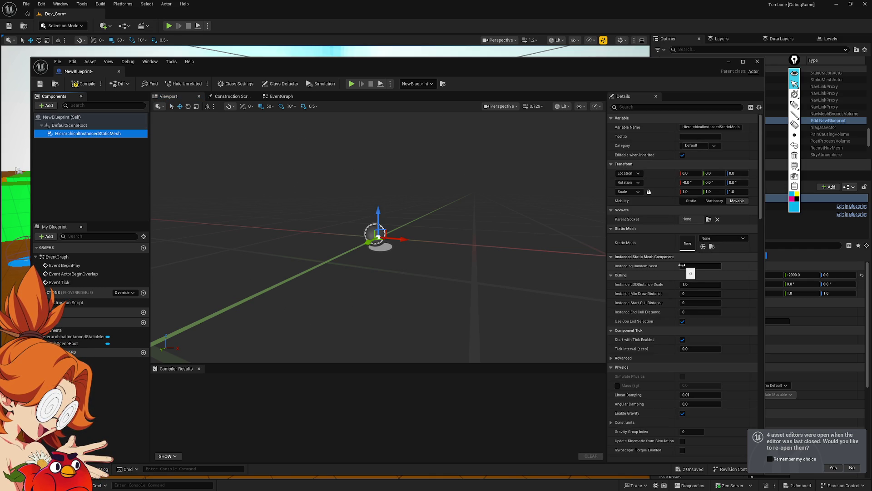
pyautogui.hotkey('alt', 'Tab')
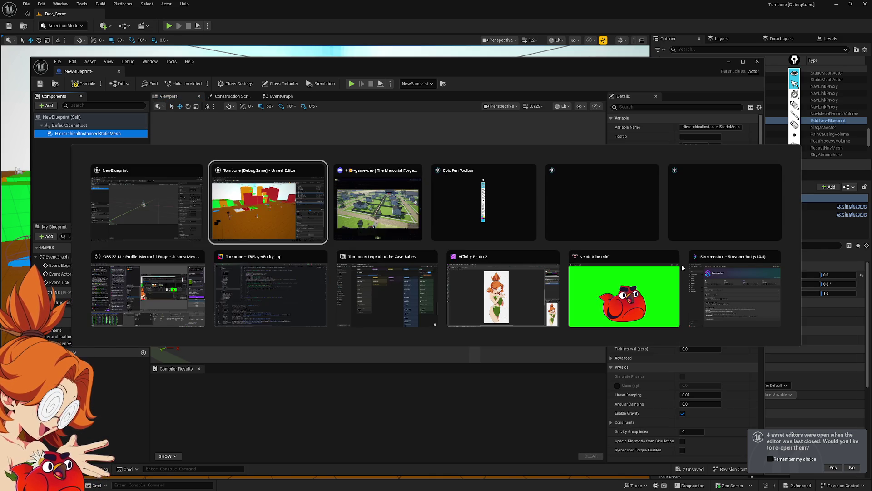
# Step: Page through the posted neighbourhood screenshots enlarged, then return to the NewBlueprint editor
pyautogui.press('Left')
pyautogui.press('Left')
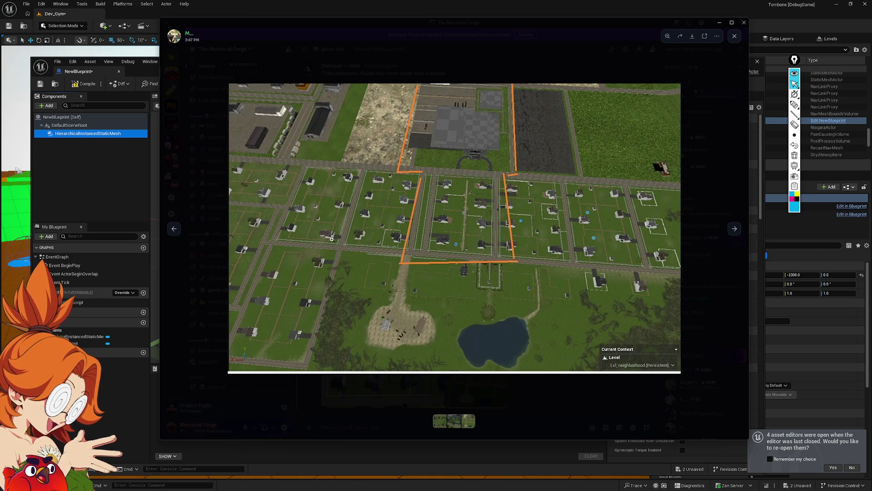
pyautogui.click(713, 255)
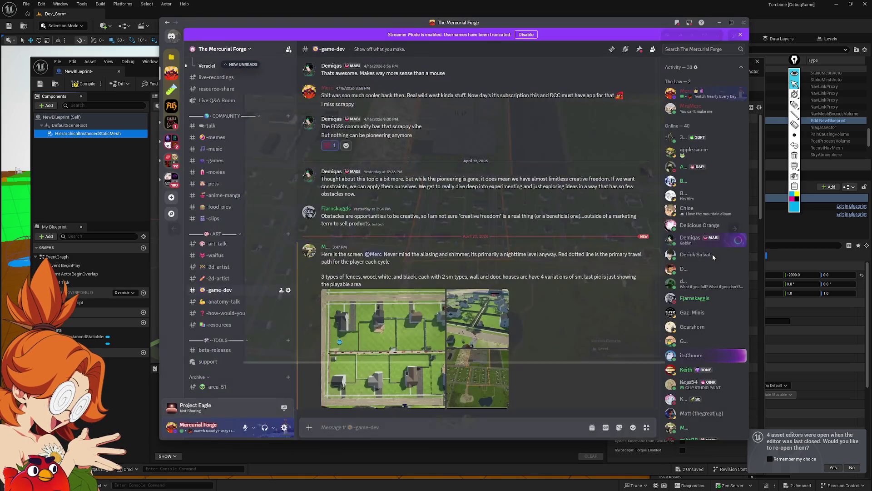
pyautogui.click(404, 370)
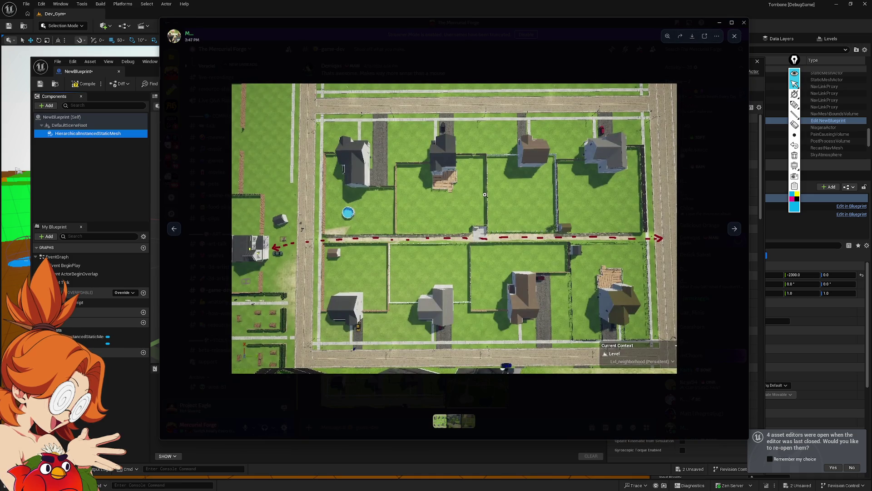
pyautogui.press('Right')
pyautogui.press('Right')
pyautogui.press('Right')
pyautogui.press('Right')
pyautogui.press('Right')
pyautogui.press('Left')
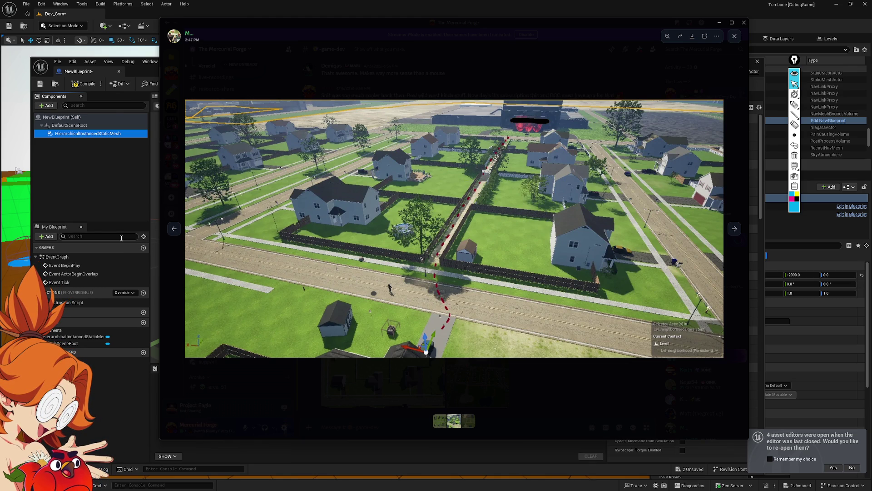
pyautogui.click(63, 177)
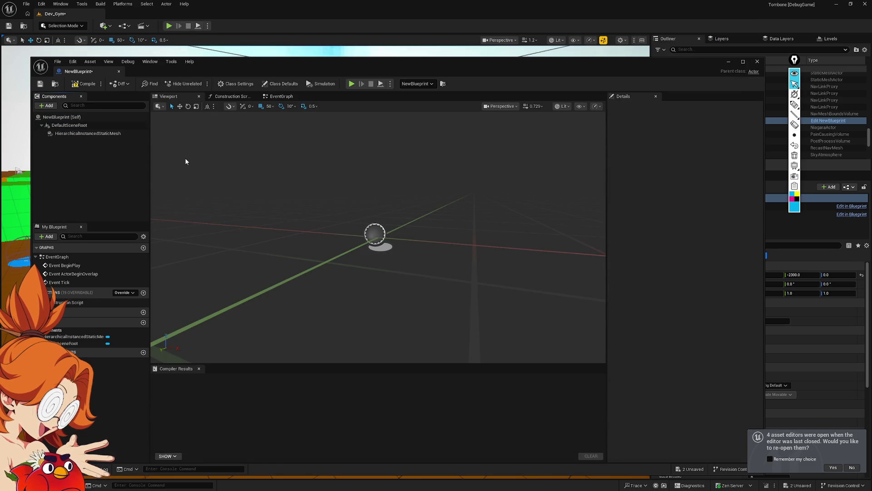
# Step: Select the HierarchicalInstancedStaticMesh component, then switch back to the Discord image viewer
pyautogui.click(92, 134)
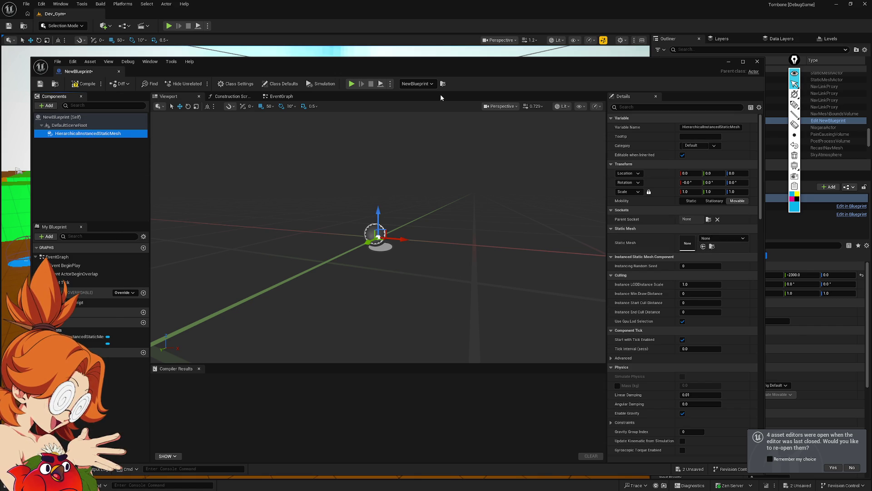
pyautogui.hotkey('alt', 'Tab')
pyautogui.press('Tab')
pyautogui.press('Escape')
pyautogui.hotkey('alt', 'Tab')
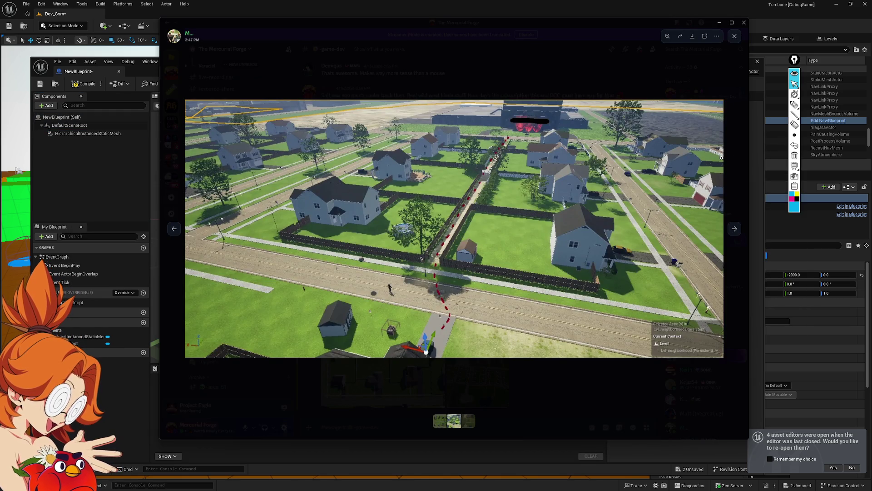
# Step: Sketch magenta freehand strokes along the fence and upper-right houses, then undo them
pyautogui.click(794, 105)
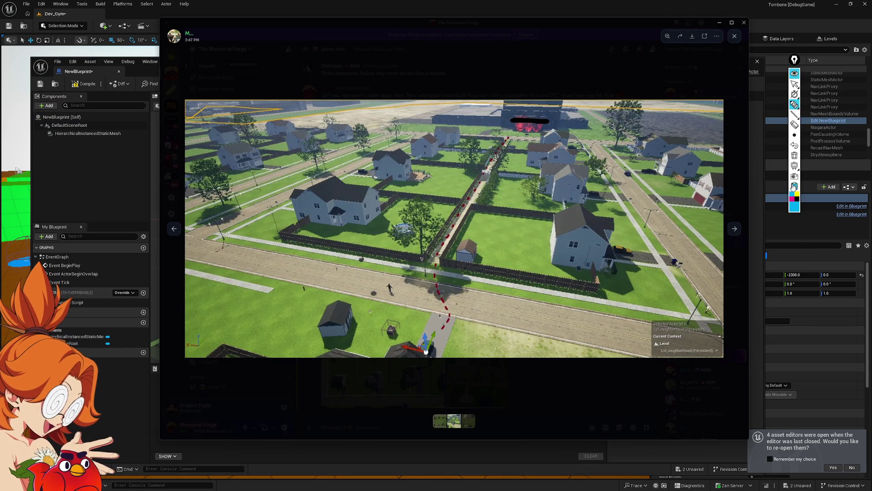
pyautogui.click(792, 199)
pyautogui.moveTo(598, 268)
pyautogui.mouseDown()
pyautogui.moveTo(593, 286)
pyautogui.moveTo(428, 260)
pyautogui.moveTo(473, 209)
pyautogui.moveTo(585, 220)
pyautogui.moveTo(586, 232)
pyautogui.mouseUp()
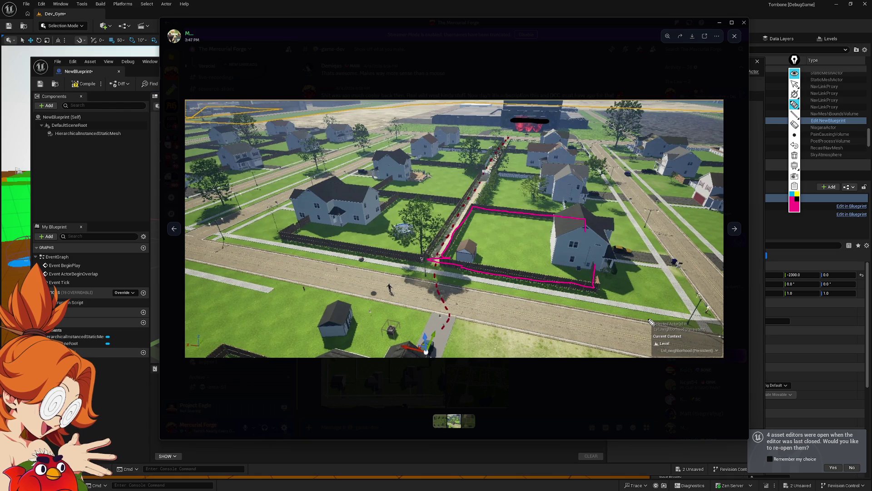
pyautogui.moveTo(619, 201)
pyautogui.mouseDown()
pyautogui.moveTo(553, 171)
pyautogui.moveTo(518, 173)
pyautogui.moveTo(436, 211)
pyautogui.moveTo(594, 363)
pyautogui.moveTo(656, 225)
pyautogui.moveTo(638, 203)
pyautogui.mouseUp()
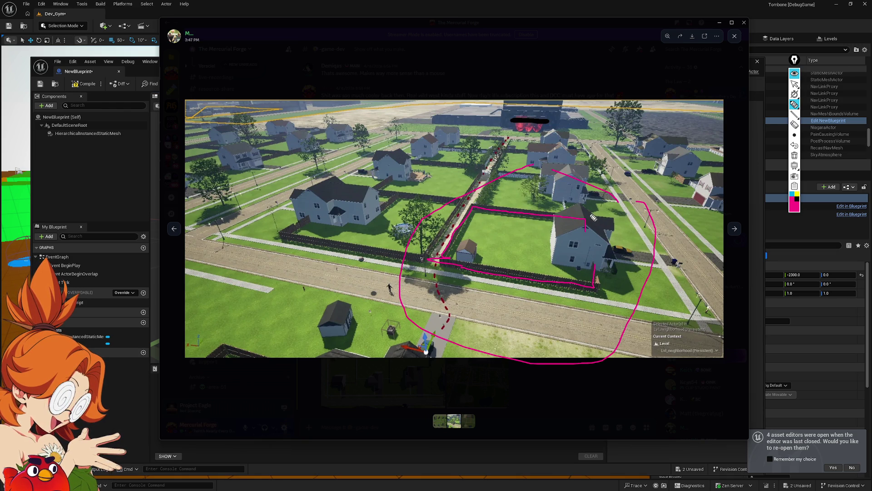
pyautogui.hotkey('ctrl', 'z')
pyautogui.hotkey('ctrl', 'z')
pyautogui.hotkey('ctrl', 'z')
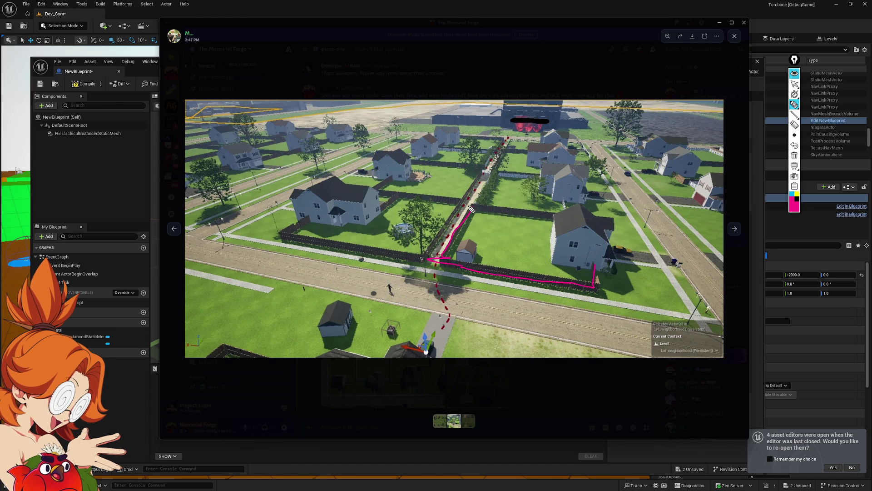
# Step: Erase the magenta marks, outline the top-left houses, close the viewer and reselect HierarchicalInstancedStaticMesh
pyautogui.click(596, 287)
pyautogui.moveTo(598, 292)
pyautogui.mouseDown()
pyautogui.moveTo(388, 265)
pyautogui.moveTo(278, 235)
pyautogui.moveTo(452, 131)
pyautogui.moveTo(578, 145)
pyautogui.moveTo(595, 289)
pyautogui.mouseUp()
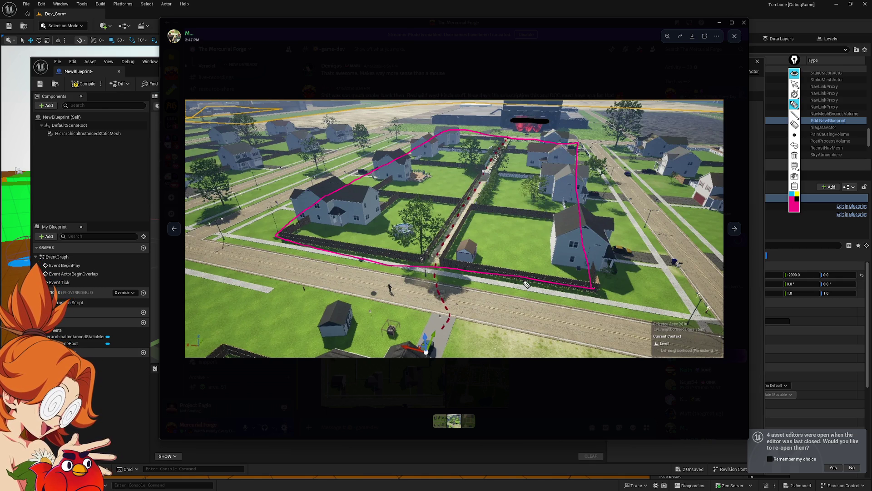
pyautogui.moveTo(354, 132)
pyautogui.mouseDown()
pyautogui.moveTo(183, 196)
pyautogui.moveTo(111, 161)
pyautogui.moveTo(292, 126)
pyautogui.moveTo(356, 129)
pyautogui.mouseUp()
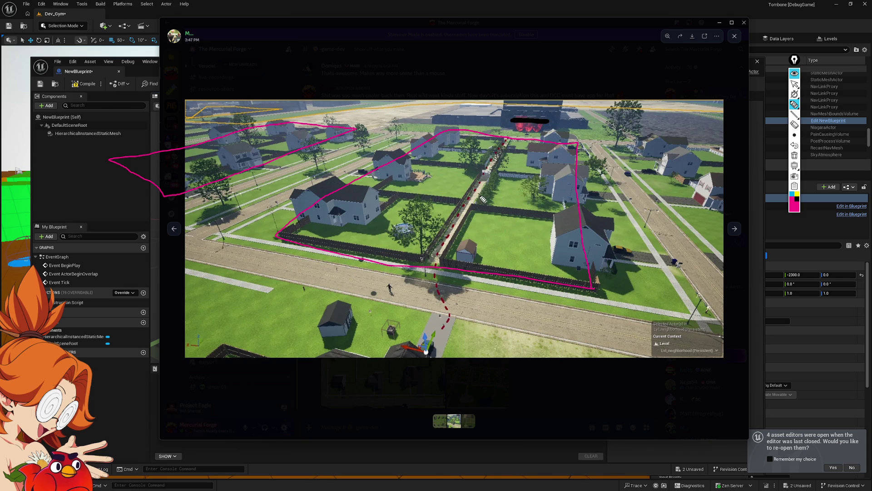
pyautogui.moveTo(473, 197)
pyautogui.mouseDown()
pyautogui.moveTo(427, 120)
pyautogui.moveTo(257, 121)
pyautogui.moveTo(236, 157)
pyautogui.moveTo(243, 162)
pyautogui.moveTo(277, 139)
pyautogui.mouseUp()
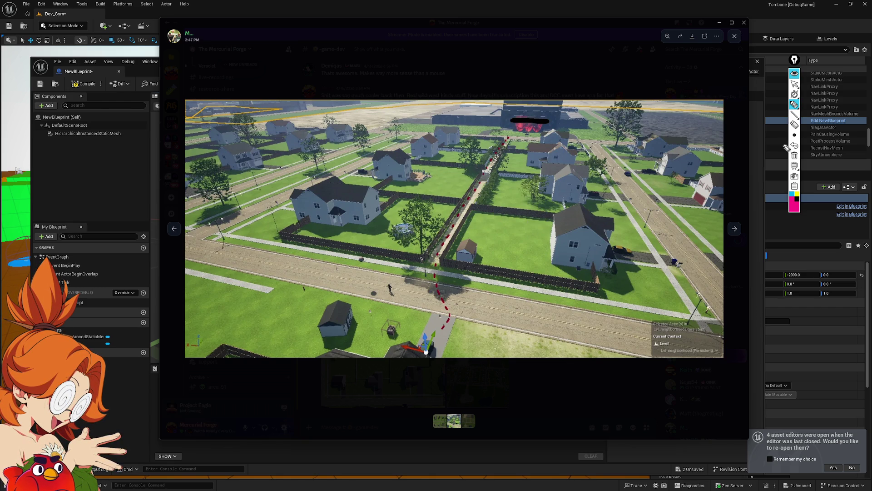
pyautogui.click(795, 85)
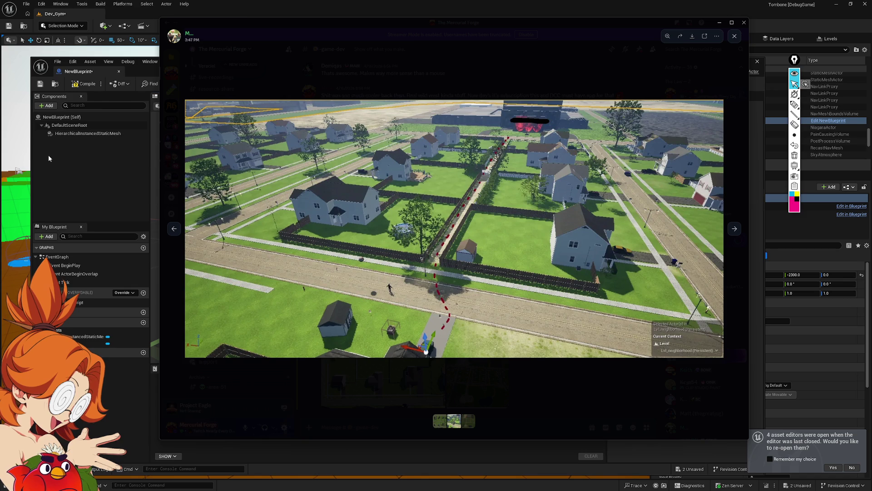
pyautogui.click(89, 170)
pyautogui.click(88, 133)
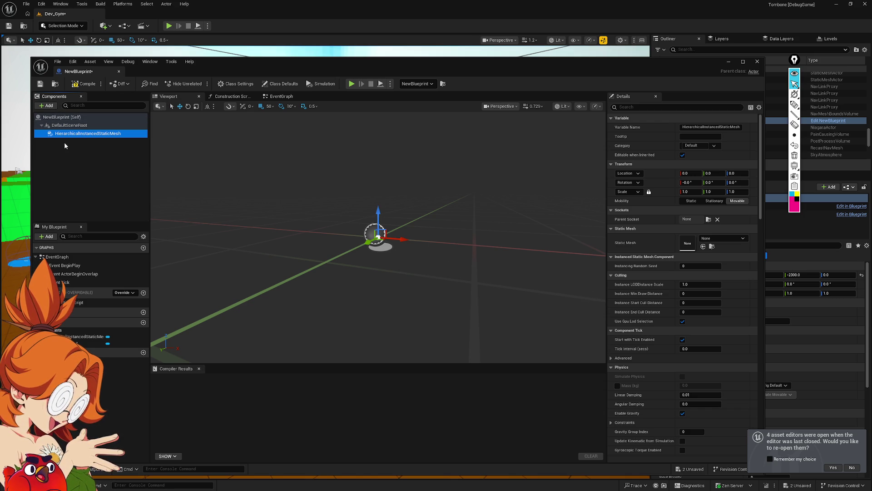
# Step: Add an InstancedStaticMesh under HierarchicalInstancedStaticMesh via an 'insta' search, then return to Dev_Gym
pyautogui.click(53, 105)
pyautogui.write('insta')
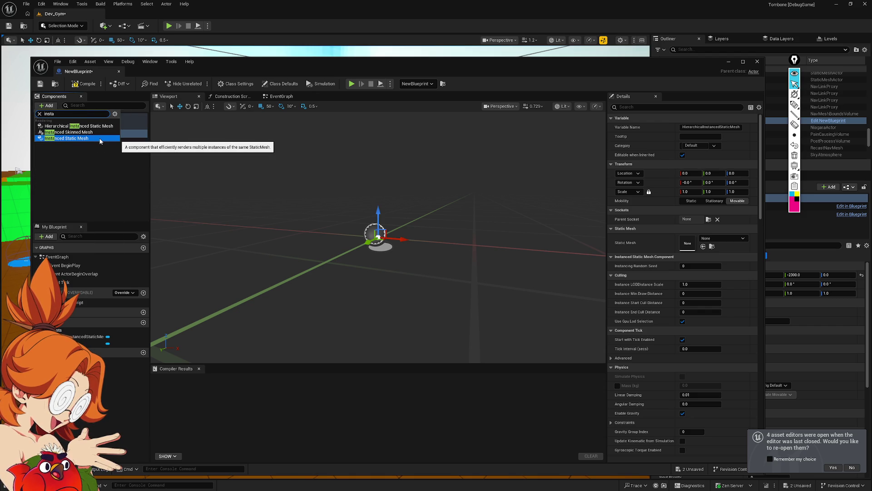
pyautogui.click(90, 138)
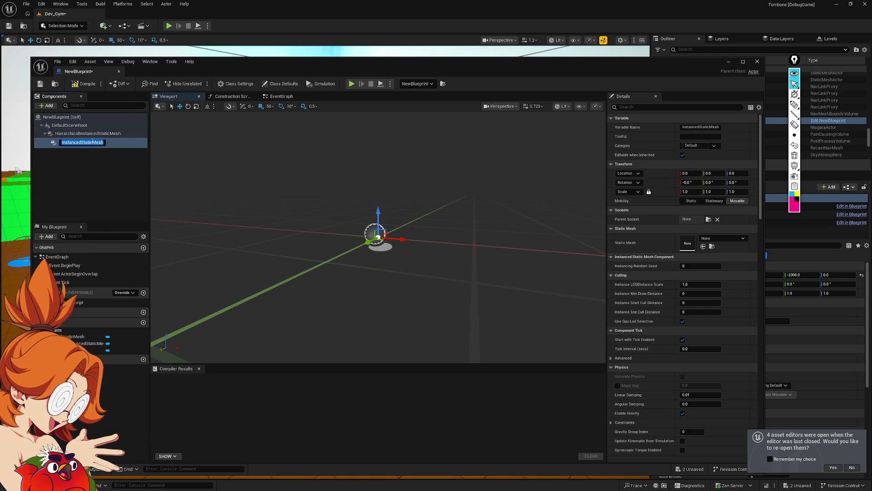
pyautogui.click(69, 141)
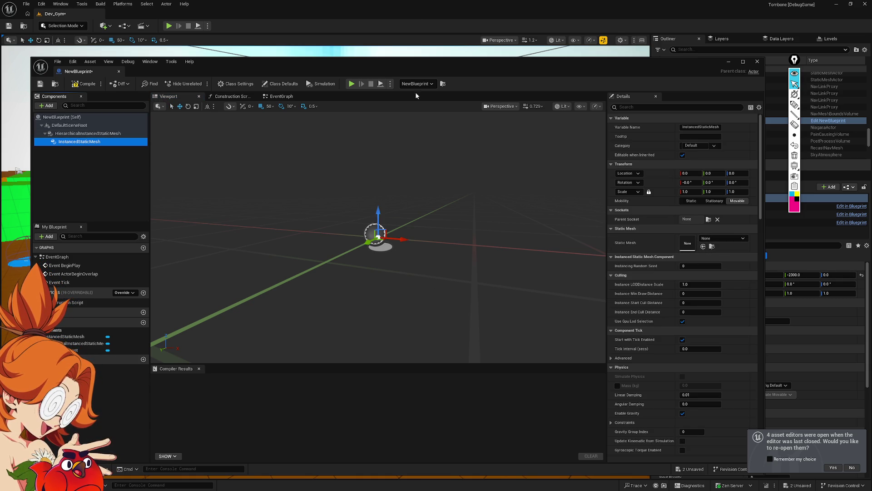
pyautogui.click(541, 56)
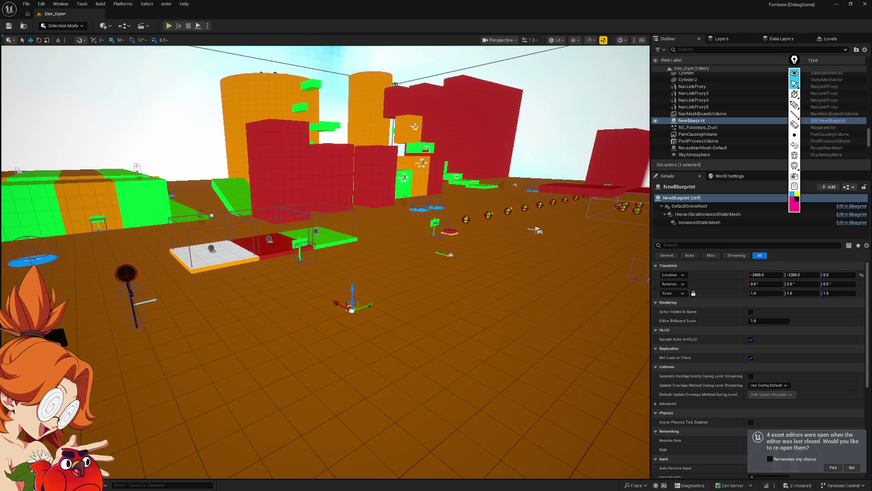
pyautogui.moveTo(535, 251)
pyautogui.mouseDown()
pyautogui.moveTo(523, 184)
pyautogui.moveTo(593, 187)
pyautogui.moveTo(509, 188)
pyautogui.moveTo(487, 200)
pyautogui.mouseUp()
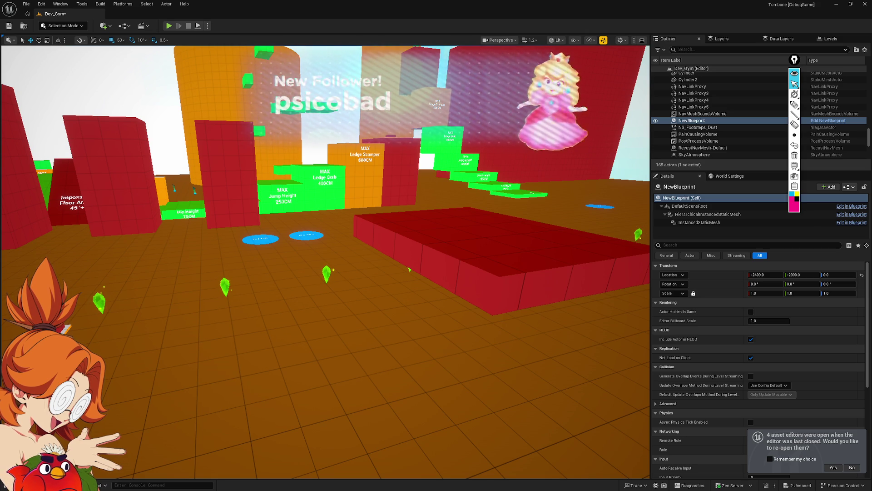
pyautogui.moveTo(568, 244); pyautogui.dragTo(364, 251)
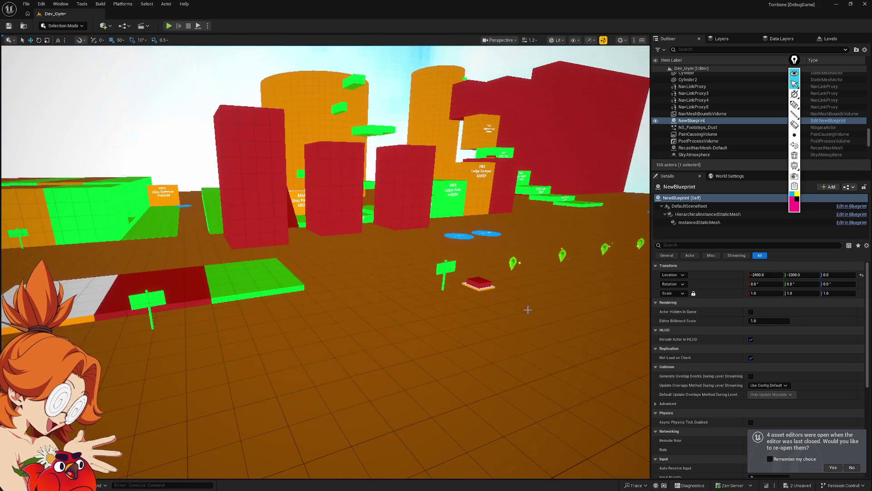
pyautogui.moveTo(585, 244); pyautogui.dragTo(585, 172)
pyautogui.moveTo(489, 244)
pyautogui.mouseDown()
pyautogui.moveTo(490, 209)
pyautogui.moveTo(489, 244)
pyautogui.mouseUp()
# Step: Fly through Dev_Gym toward the towers and red and orange buildings, then bring up the window switcher
pyautogui.rightClick(490, 244)
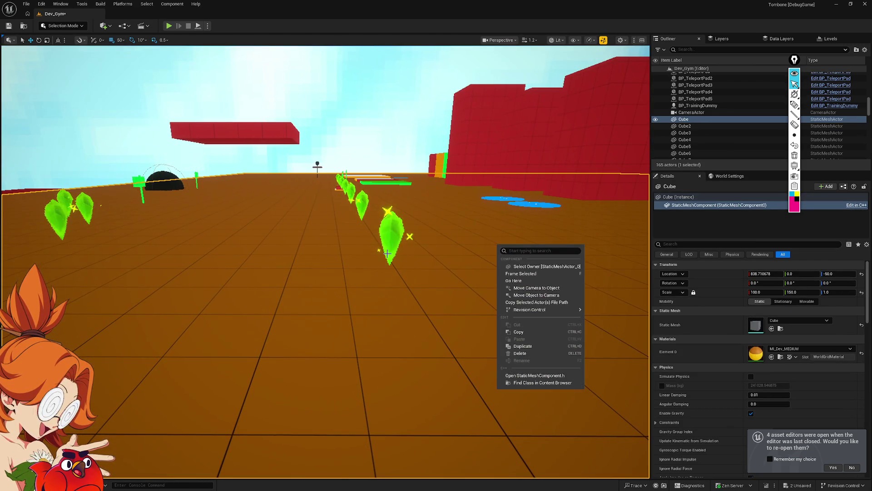
pyautogui.click(389, 164)
pyautogui.moveTo(391, 156); pyautogui.dragTo(391, 146)
pyautogui.moveTo(320, 157); pyautogui.dragTo(320, 227)
pyautogui.moveTo(395, 244)
pyautogui.mouseDown()
pyautogui.moveTo(395, 223)
pyautogui.moveTo(394, 244)
pyautogui.mouseUp()
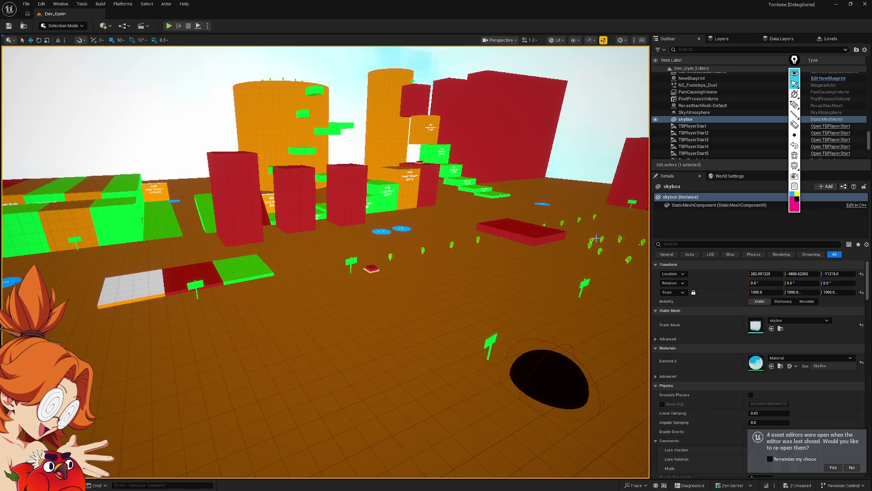
pyautogui.moveTo(448, 274)
pyautogui.mouseDown()
pyautogui.moveTo(412, 274)
pyautogui.moveTo(448, 272)
pyautogui.mouseUp()
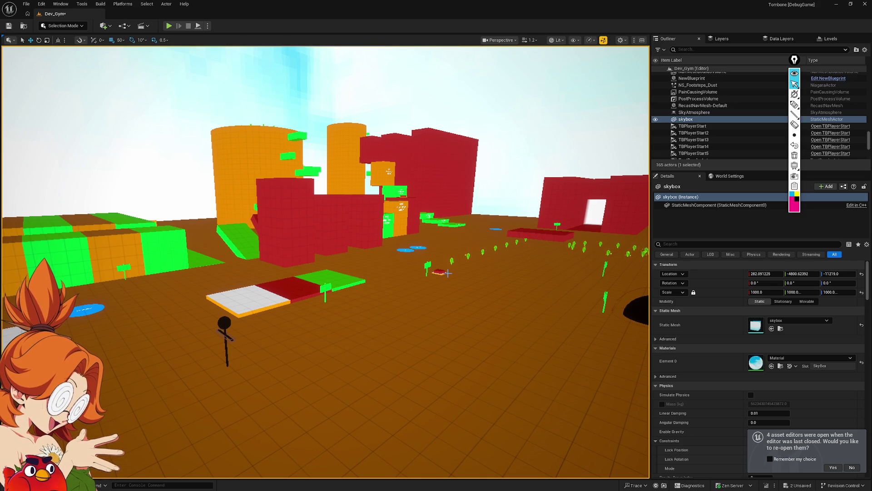
pyautogui.moveTo(448, 273)
pyautogui.mouseDown()
pyautogui.moveTo(446, 237)
pyautogui.moveTo(436, 236)
pyautogui.mouseUp()
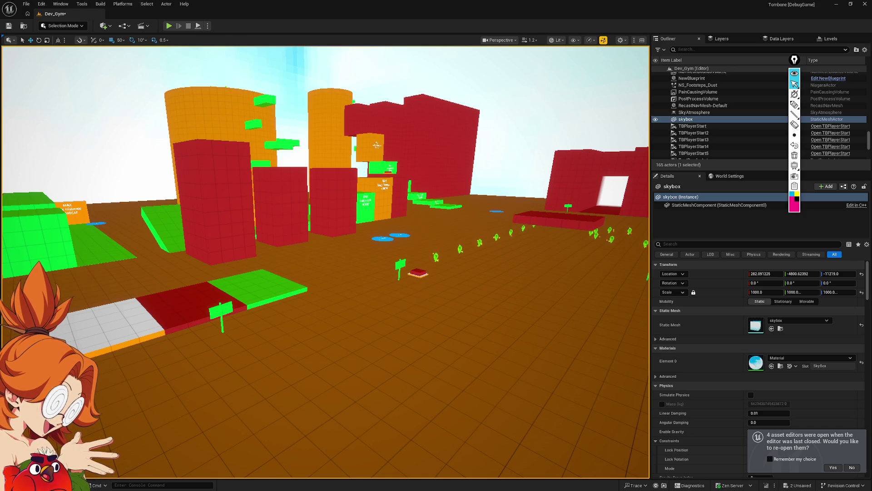
pyautogui.hotkey('alt', 'Tab')
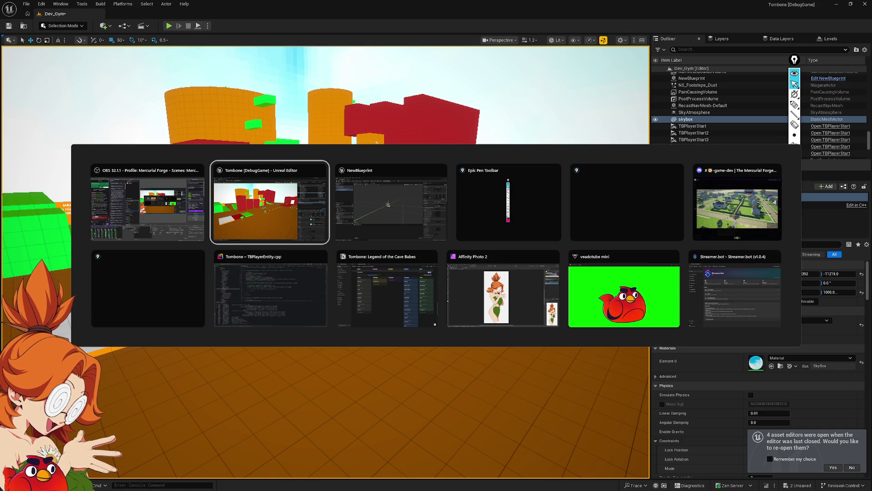
# Step: Switch to Discord's viewer showing the aerial neighbourhood screenshot
pyautogui.hotkey('alt', 'Tab')
pyautogui.hotkey('alt', 'Tab')
pyautogui.hotkey('alt', 'Tab')
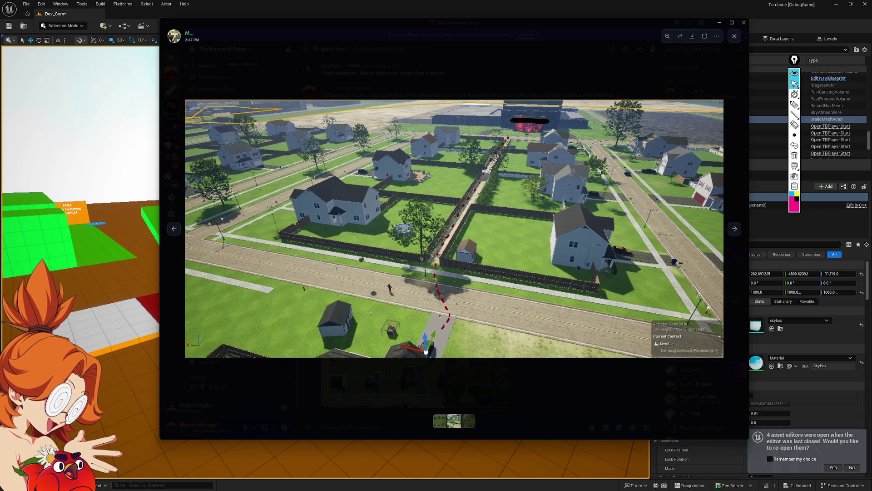
pyautogui.press('Left')
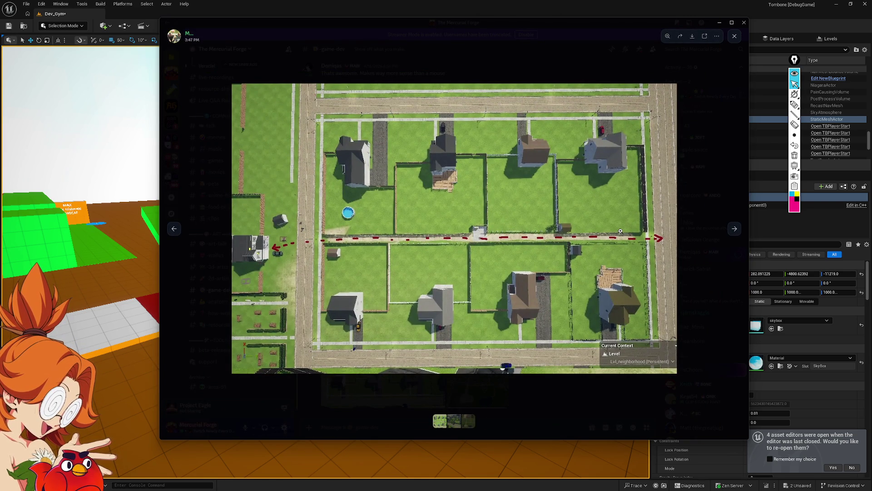
pyautogui.press('Right')
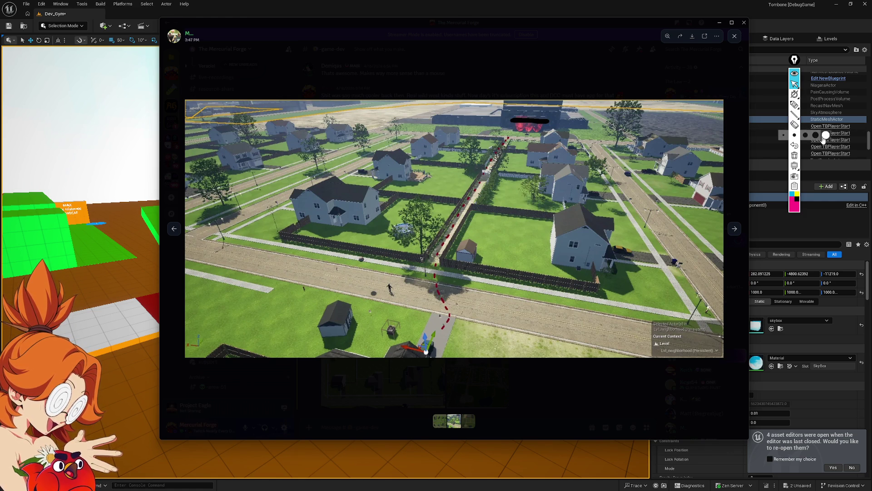
# Step: Mark pink marker strokes by the fence beside the house, then clear them
pyautogui.click(795, 105)
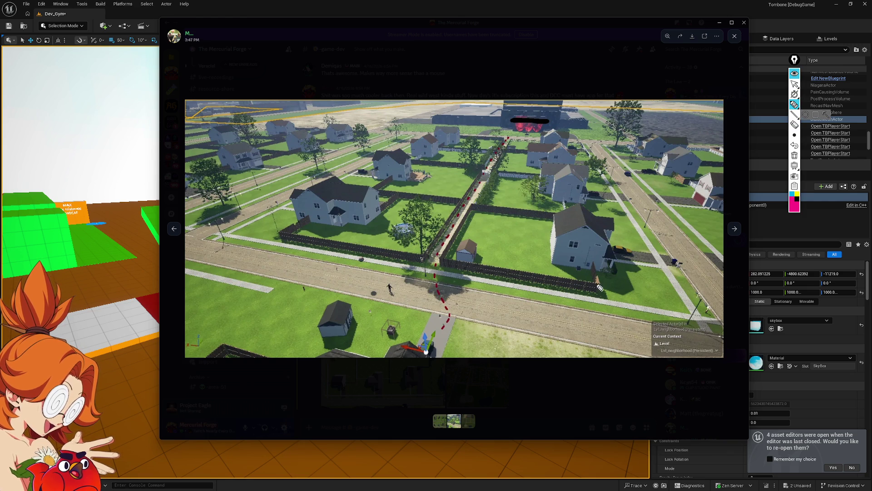
pyautogui.moveTo(602, 287)
pyautogui.mouseDown()
pyautogui.moveTo(586, 293)
pyautogui.moveTo(604, 288)
pyautogui.mouseUp()
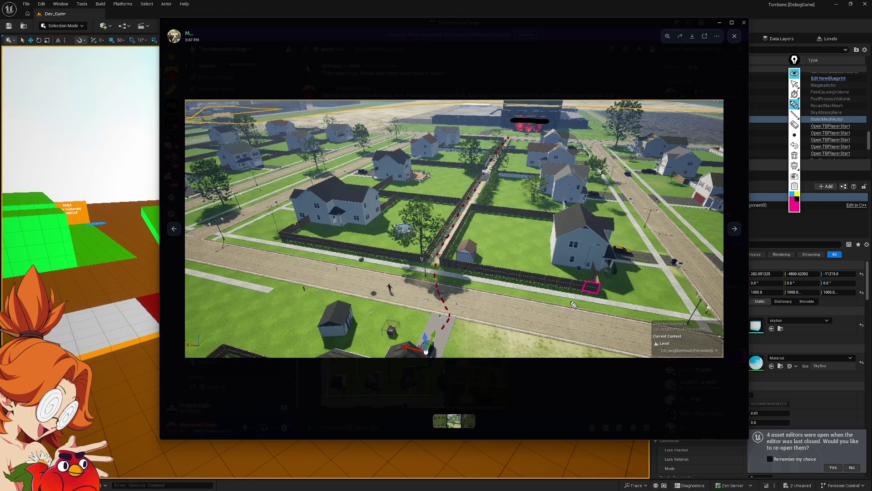
pyautogui.moveTo(549, 276); pyautogui.dragTo(553, 284)
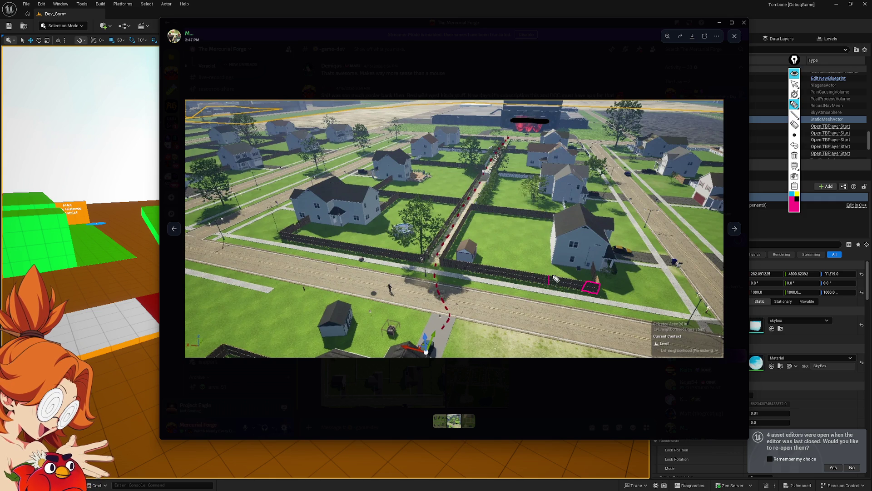
pyautogui.click(795, 156)
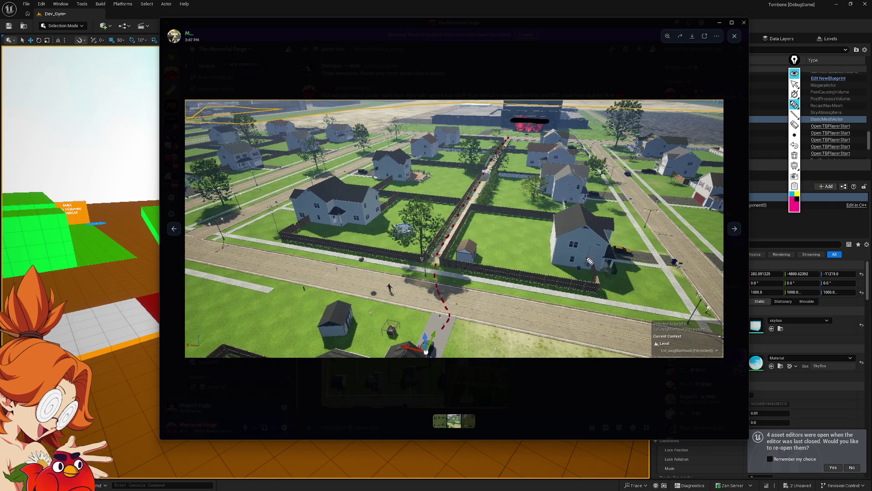
# Step: Zoom into the neighbourhood screenshot, fit it back, and advance to the top-down map
pyautogui.click(795, 84)
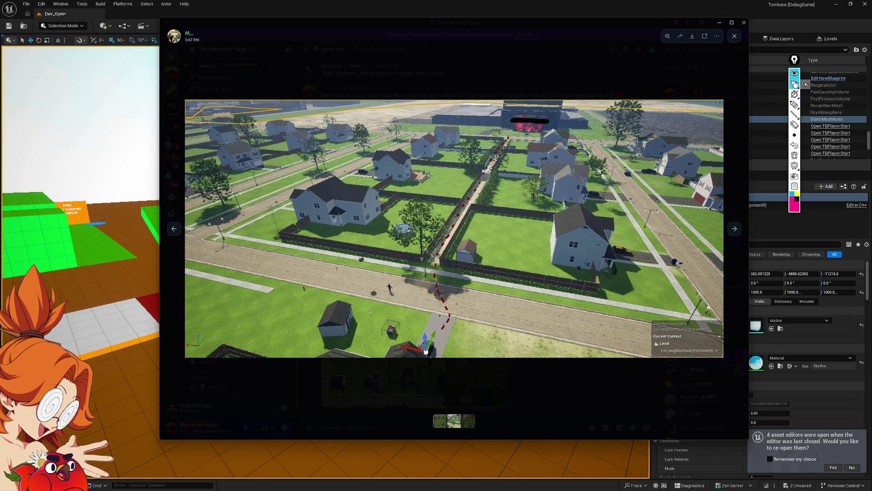
pyautogui.click(562, 184)
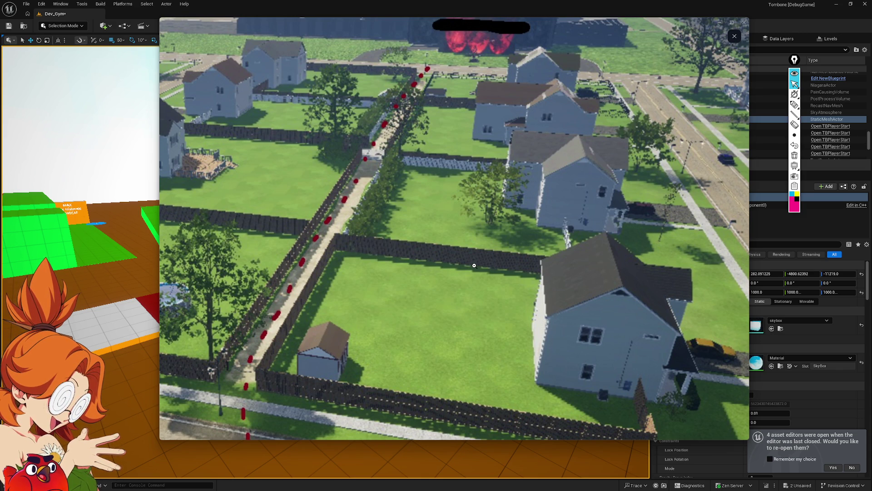
pyautogui.click(474, 266)
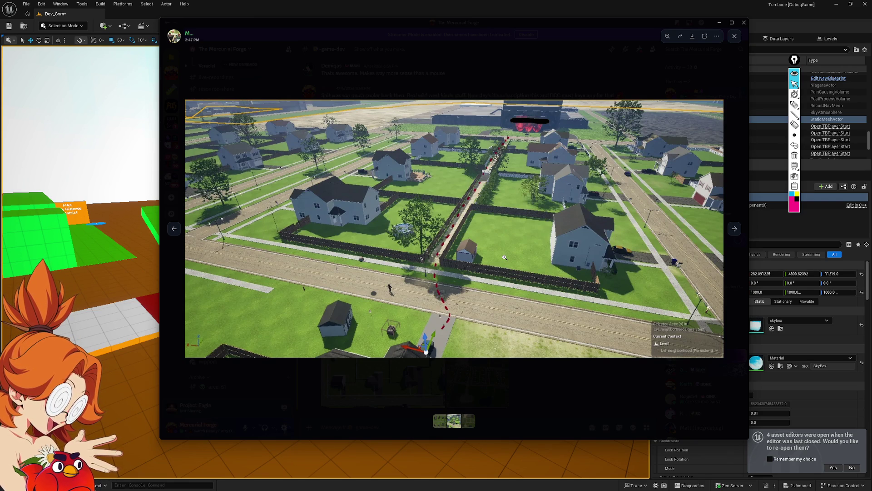
pyautogui.press('Right')
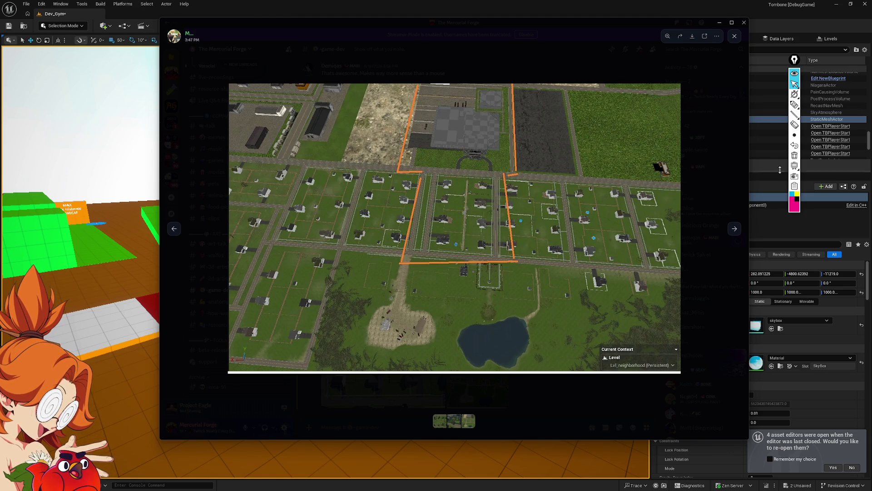
pyautogui.click(796, 107)
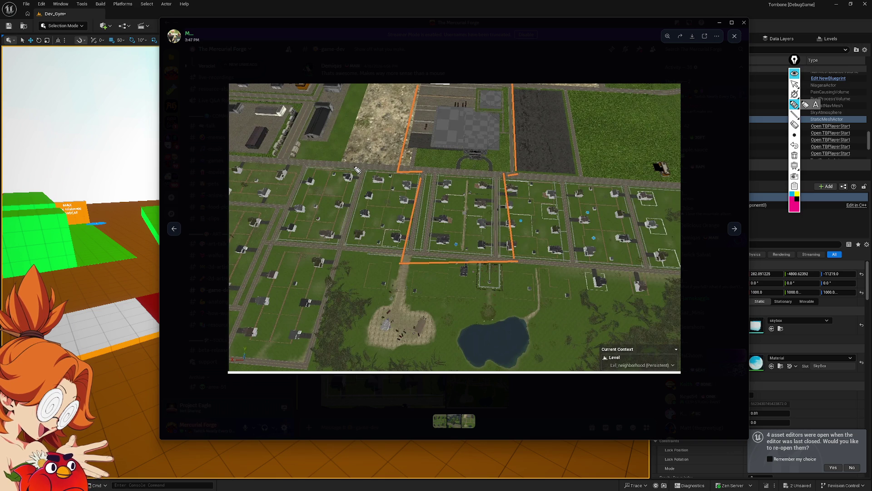
pyautogui.moveTo(357, 166)
pyautogui.mouseDown()
pyautogui.moveTo(346, 229)
pyautogui.moveTo(317, 246)
pyautogui.moveTo(291, 238)
pyautogui.mouseUp()
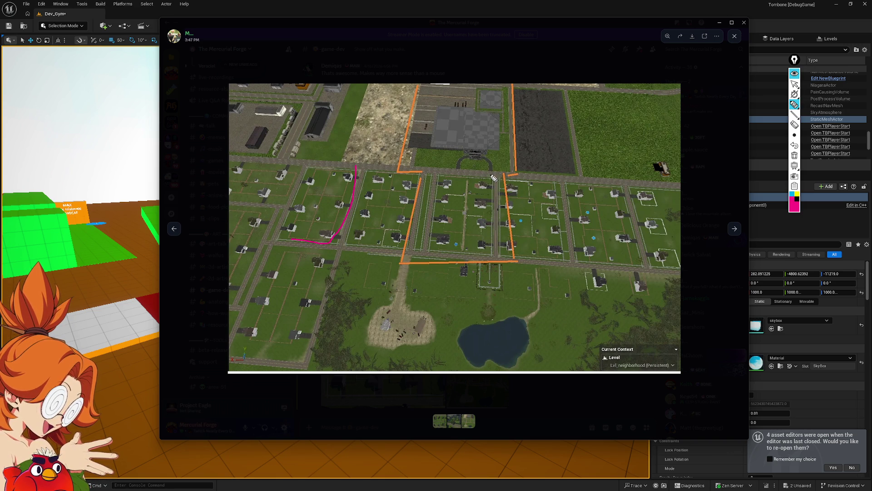
pyautogui.moveTo(500, 85)
pyautogui.mouseDown()
pyautogui.moveTo(456, 93)
pyautogui.moveTo(412, 226)
pyautogui.moveTo(483, 265)
pyautogui.moveTo(517, 178)
pyautogui.moveTo(500, 90)
pyautogui.moveTo(485, 84)
pyautogui.mouseUp()
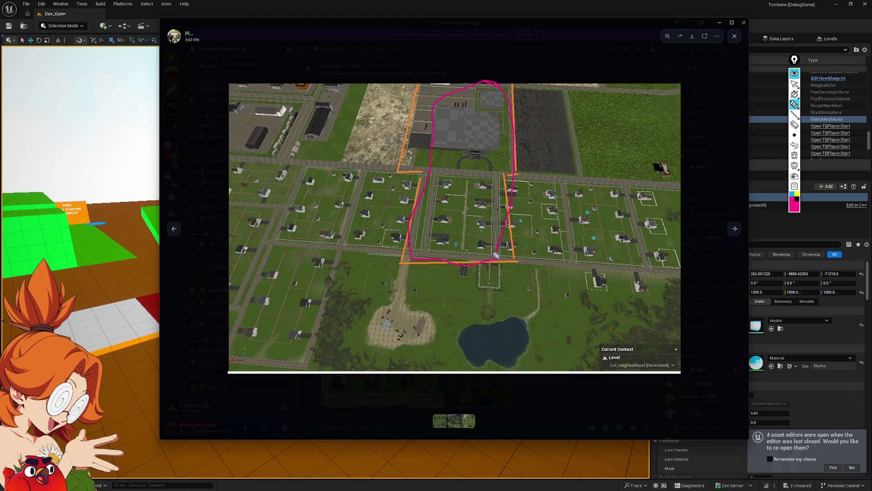
pyautogui.moveTo(427, 183)
pyautogui.mouseDown()
pyautogui.moveTo(404, 242)
pyautogui.moveTo(349, 247)
pyautogui.moveTo(370, 174)
pyautogui.moveTo(428, 173)
pyautogui.mouseUp()
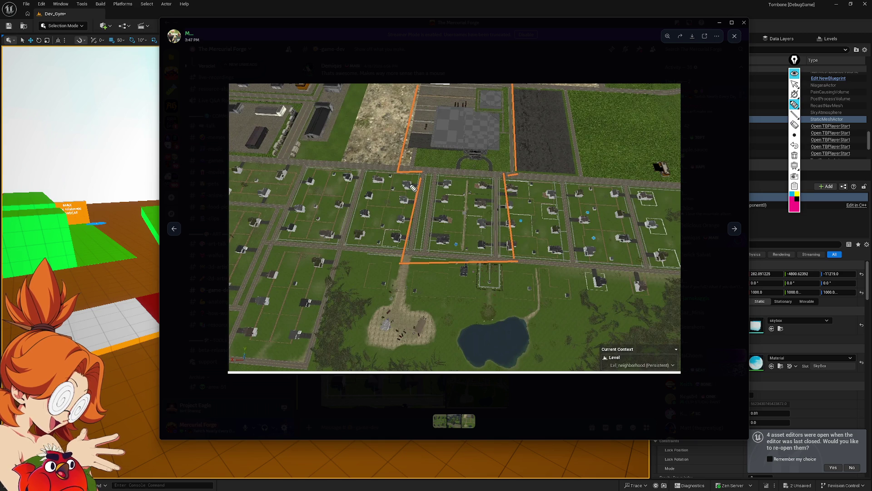
pyautogui.moveTo(382, 173)
pyautogui.mouseDown()
pyautogui.moveTo(414, 175)
pyautogui.moveTo(398, 238)
pyautogui.moveTo(370, 243)
pyautogui.moveTo(377, 180)
pyautogui.mouseUp()
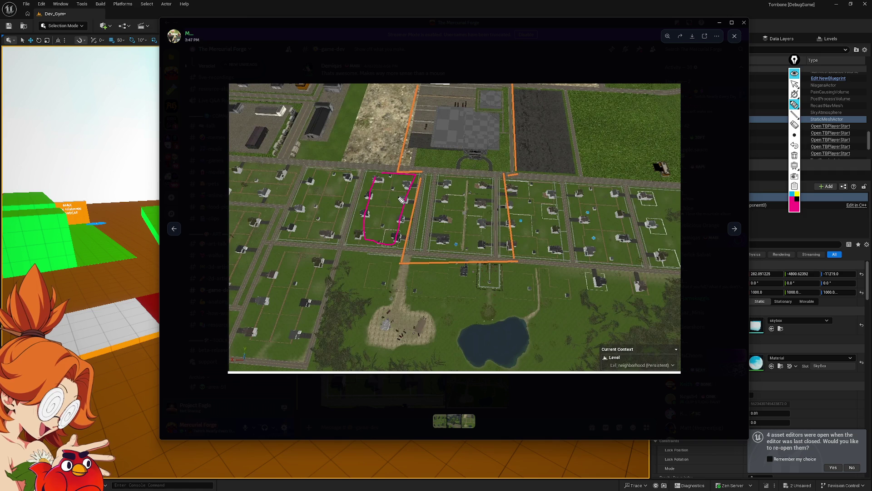
pyautogui.moveTo(408, 196)
pyautogui.mouseDown()
pyautogui.moveTo(414, 179)
pyautogui.moveTo(403, 175)
pyautogui.moveTo(394, 193)
pyautogui.moveTo(409, 194)
pyautogui.moveTo(410, 178)
pyautogui.mouseUp()
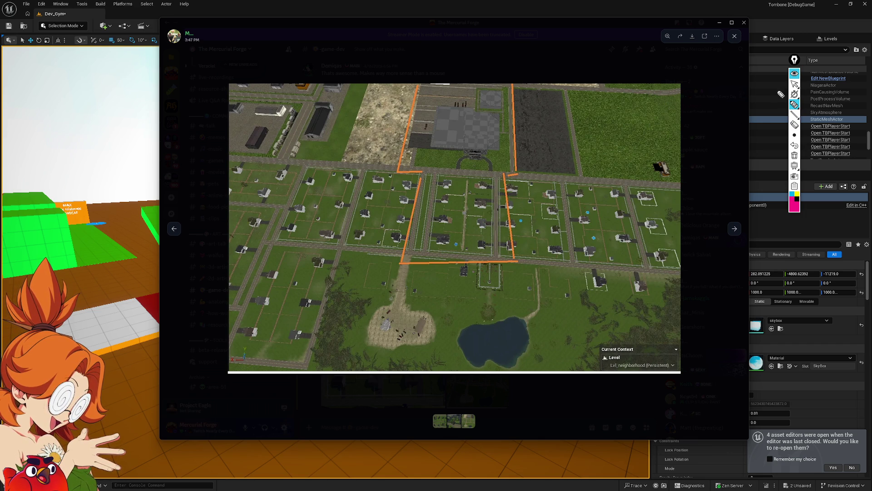
pyautogui.click(795, 84)
# Step: Zoom into the lower map and sketch straight lines dividing the strip along the road
pyautogui.click(400, 289)
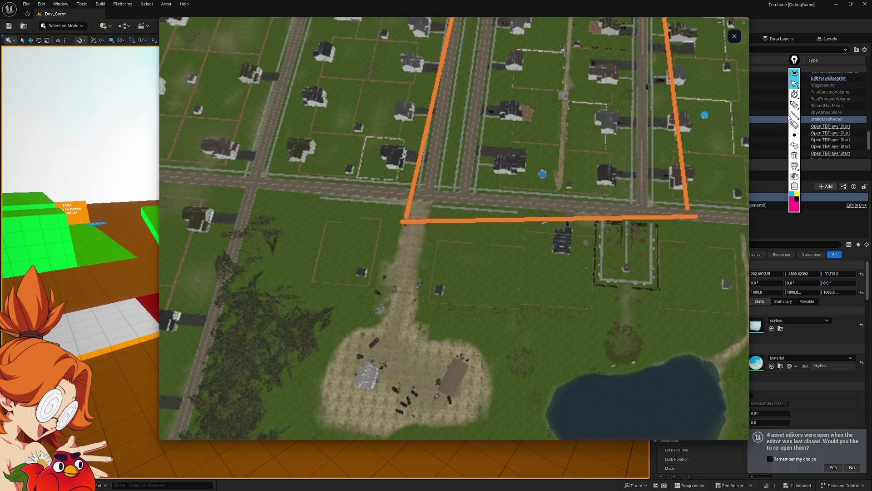
pyautogui.click(795, 115)
pyautogui.moveTo(223, 153)
pyautogui.mouseDown()
pyautogui.moveTo(721, 149)
pyautogui.moveTo(721, 200)
pyautogui.moveTo(222, 209)
pyautogui.moveTo(220, 155)
pyautogui.mouseUp()
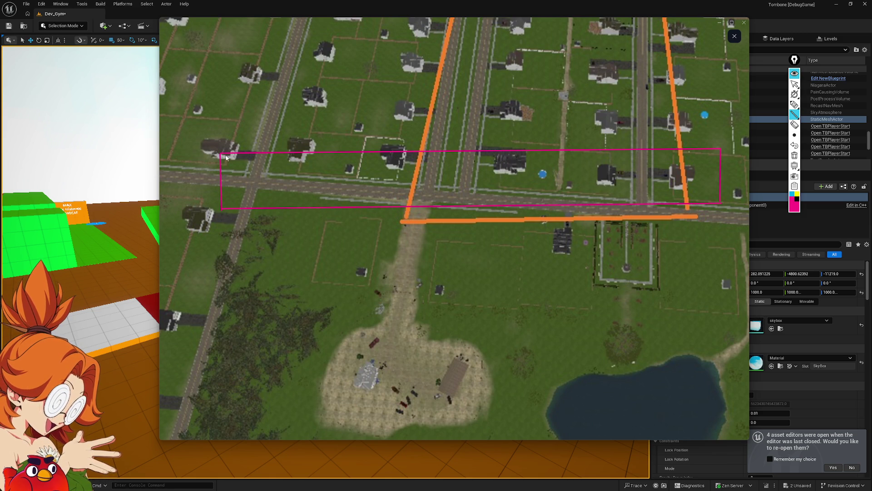
pyautogui.moveTo(222, 155); pyautogui.dragTo(244, 208)
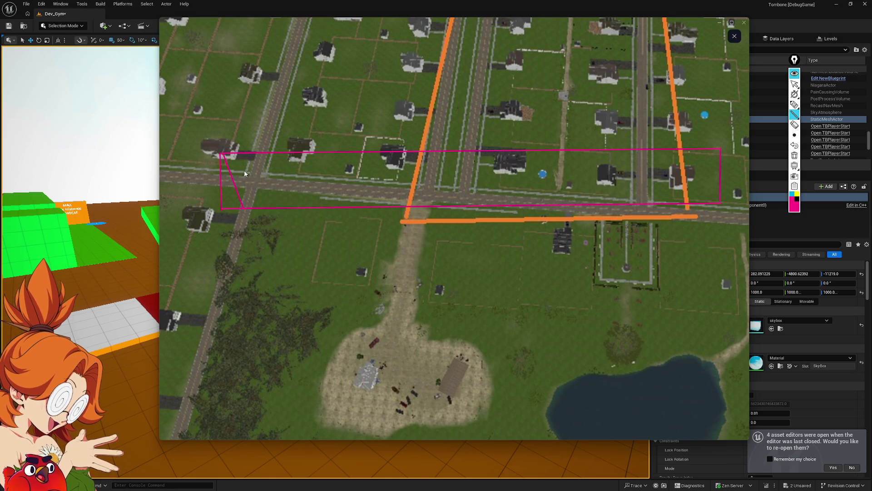
pyautogui.moveTo(244, 153); pyautogui.dragTo(245, 209)
pyautogui.moveTo(244, 154); pyautogui.dragTo(271, 209)
pyautogui.moveTo(272, 154); pyautogui.dragTo(294, 207)
pyautogui.moveTo(293, 153)
pyautogui.mouseDown()
pyautogui.moveTo(293, 207)
pyautogui.moveTo(774, 208)
pyautogui.mouseUp()
pyautogui.moveTo(715, 204); pyautogui.dragTo(717, 205)
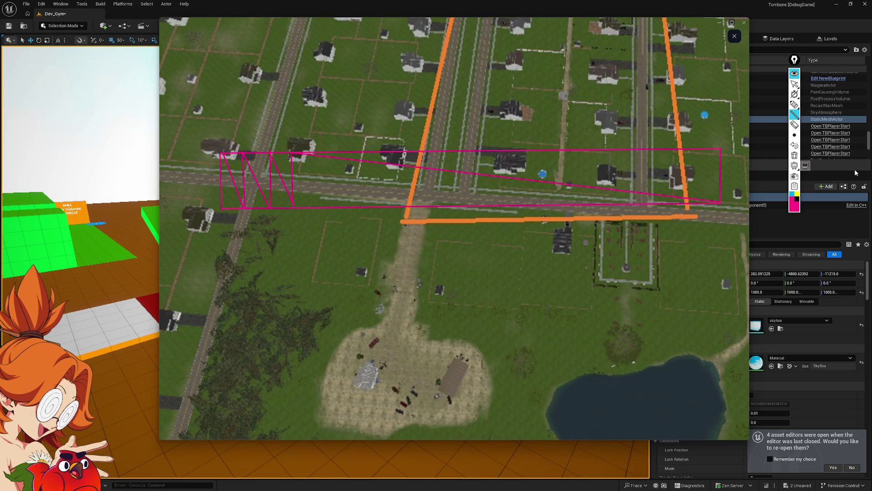
# Step: Undo the last three misplaced strokes, including the long diagonal
pyautogui.moveTo(796, 106)
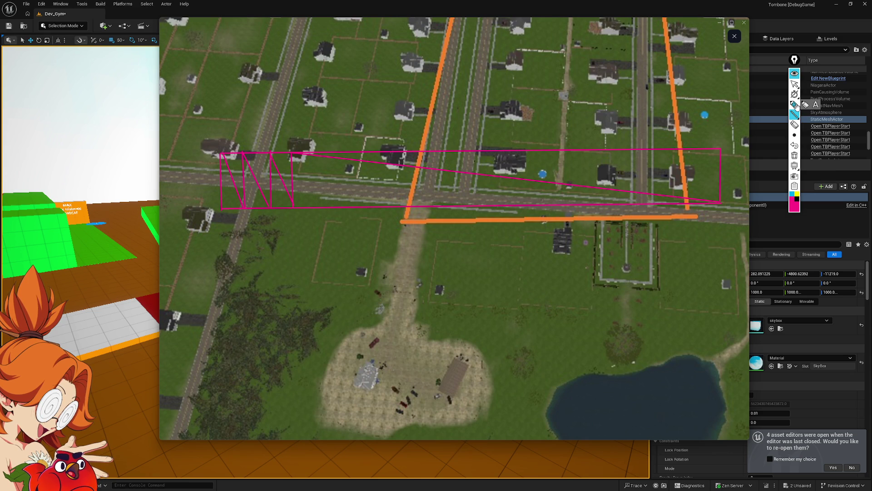
pyautogui.click(795, 146)
pyautogui.click(795, 146)
pyautogui.click(795, 146)
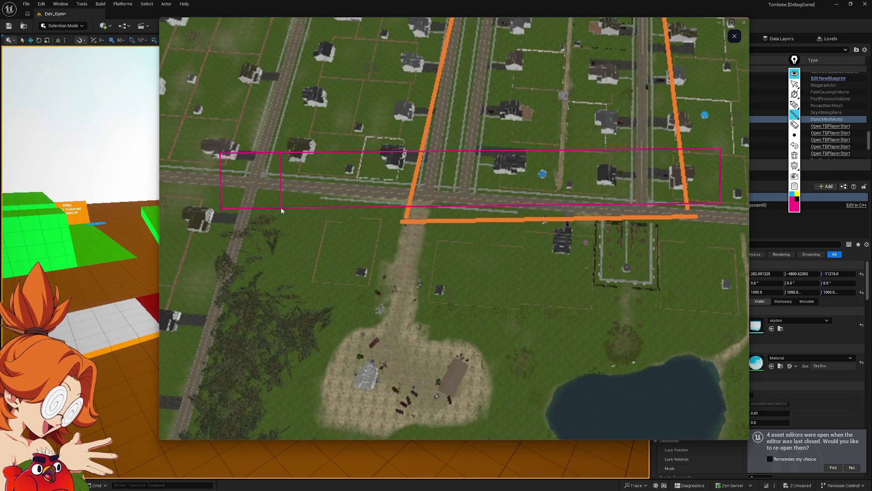
# Step: Redraw diagonals and a horizontal line across the road, then erase all sketch marks
pyautogui.moveTo(281, 207); pyautogui.dragTo(222, 155)
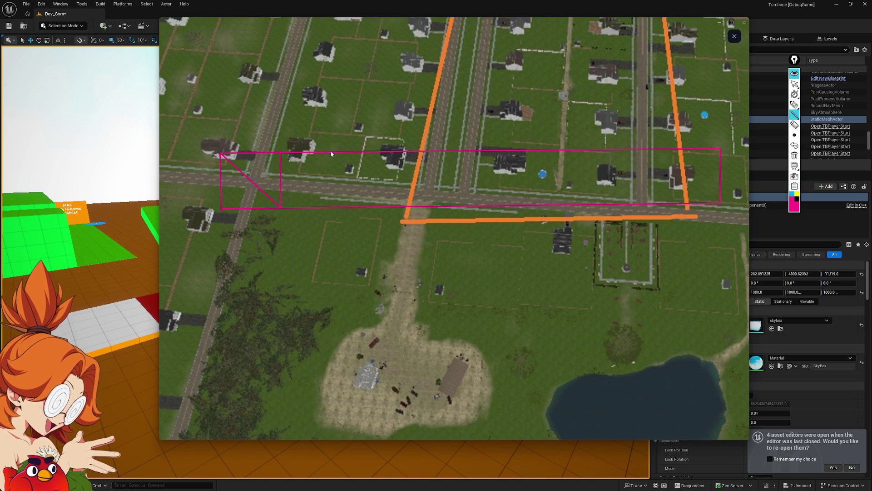
pyautogui.moveTo(341, 152); pyautogui.dragTo(346, 175)
pyautogui.moveTo(344, 207); pyautogui.dragTo(277, 152)
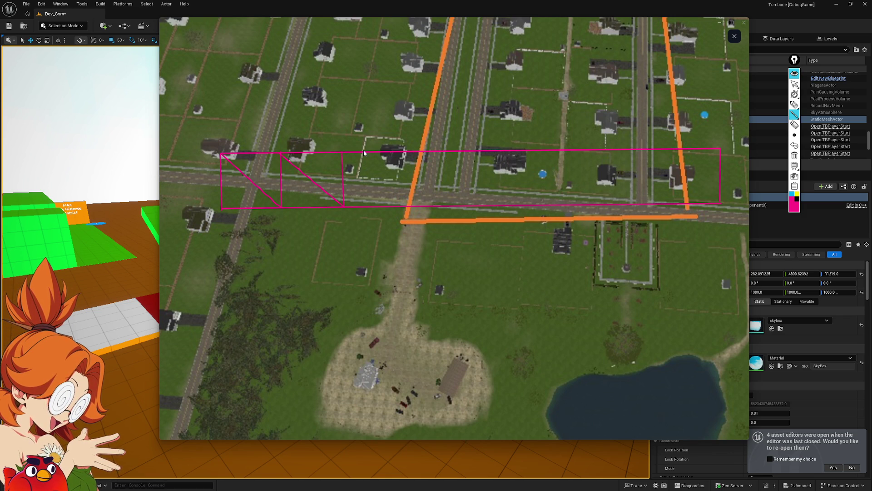
pyautogui.moveTo(408, 206); pyautogui.dragTo(339, 154)
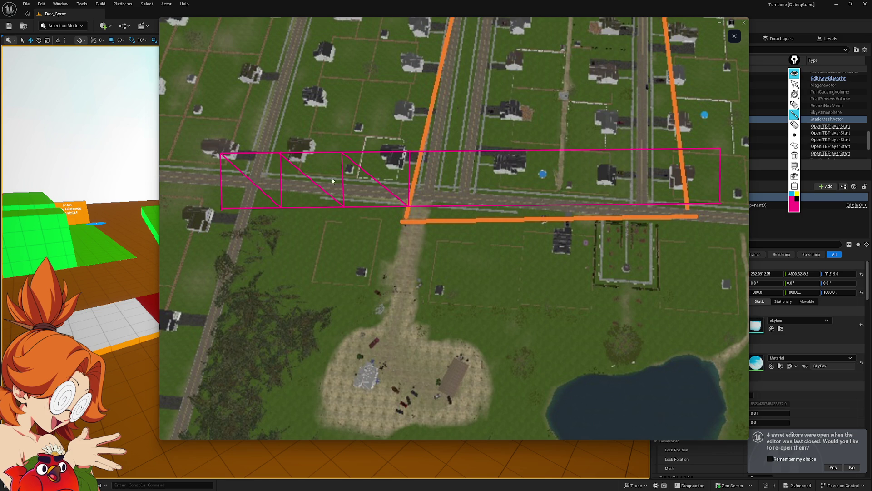
pyautogui.moveTo(212, 175); pyautogui.dragTo(611, 187)
pyautogui.moveTo(663, 192); pyautogui.dragTo(775, 178)
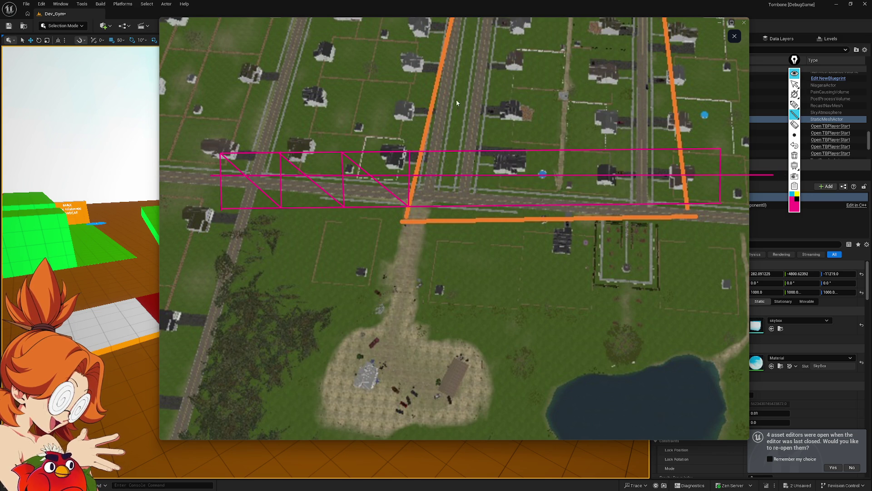
pyautogui.click(794, 155)
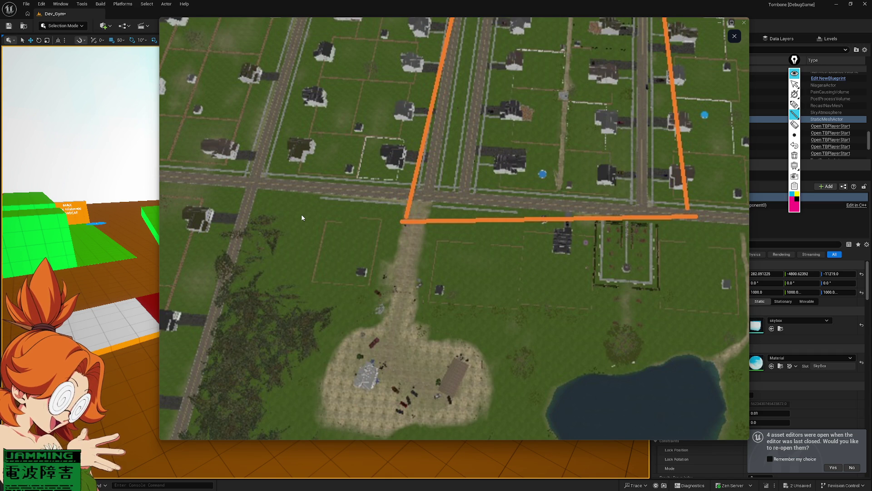
# Step: Stop drawing, zoom the screenshot back to full view, and bring Unreal Editor forward
pyautogui.click(795, 84)
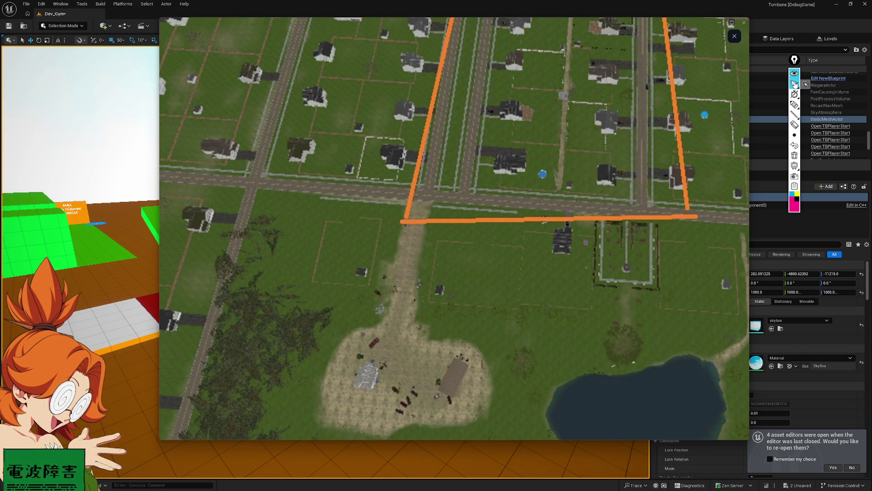
pyautogui.click(616, 137)
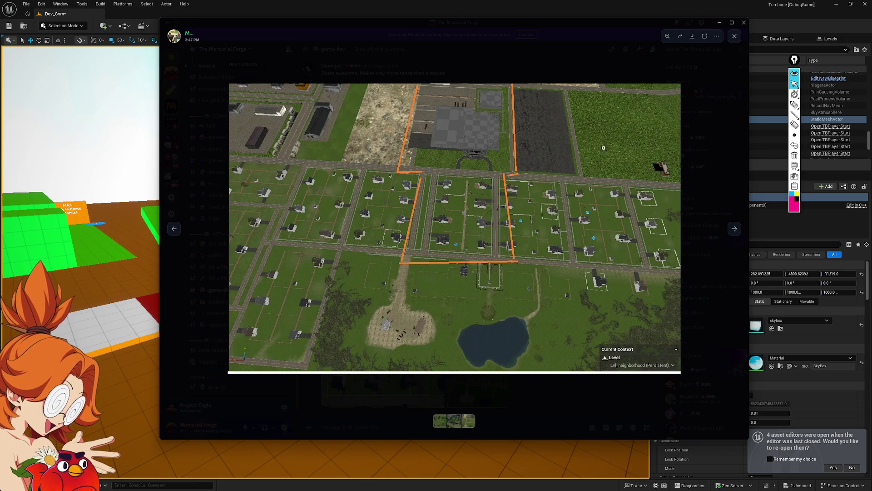
pyautogui.click(541, 3)
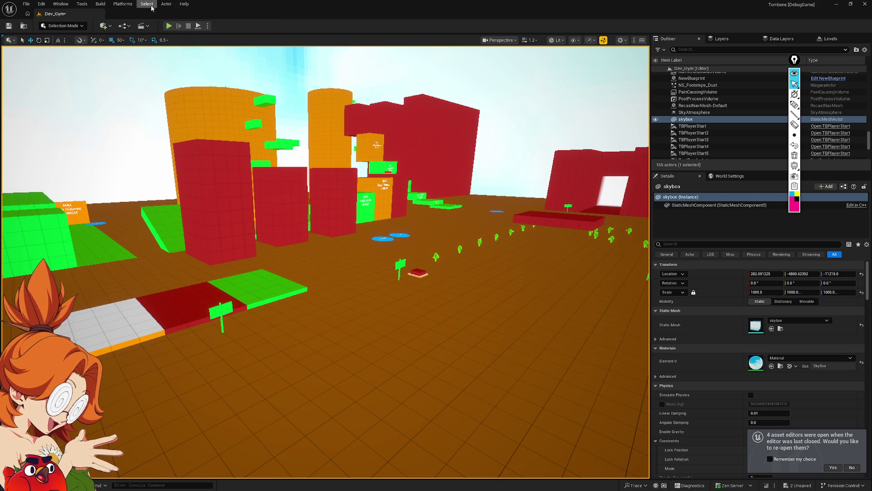
pyautogui.click(436, 257)
pyautogui.press('f')
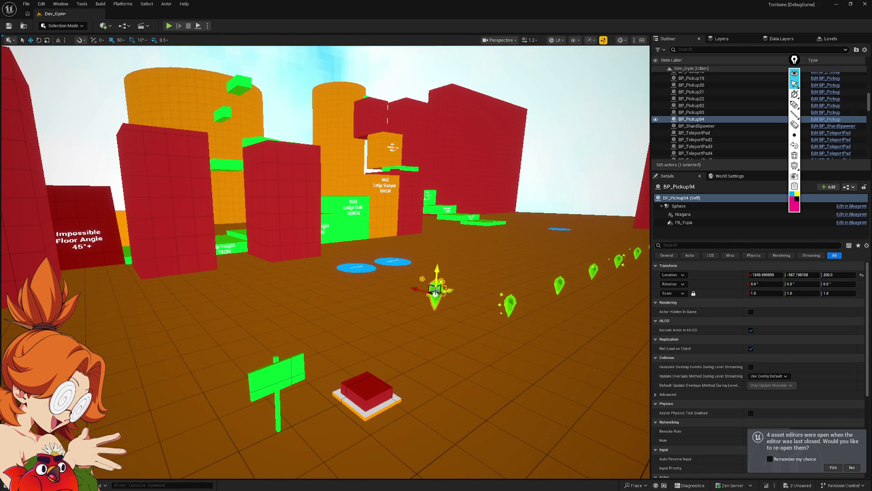
pyautogui.hotkey('ctrl', 'z')
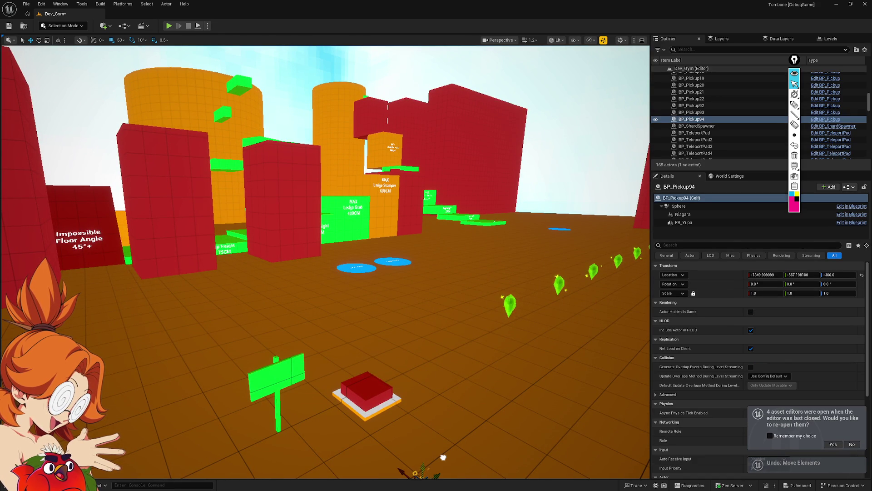
pyautogui.press('f')
pyautogui.click(495, 130)
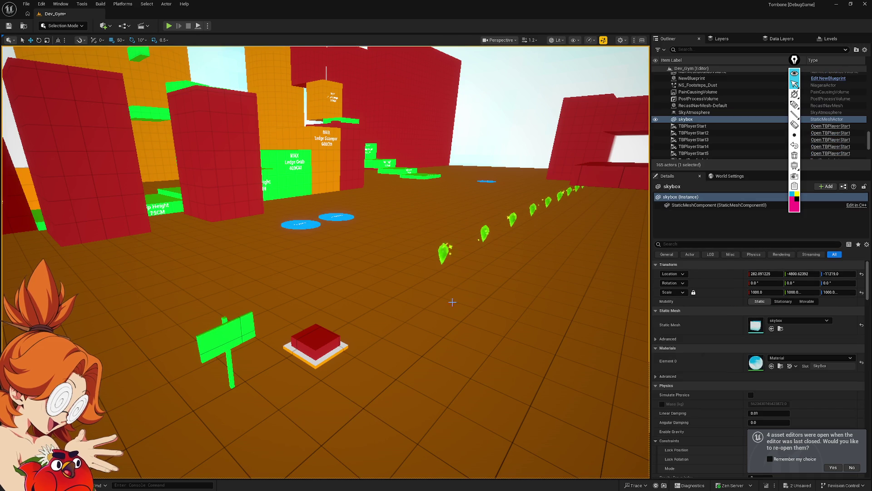
pyautogui.press('f')
pyautogui.moveTo(274, 366); pyautogui.dragTo(269, 360)
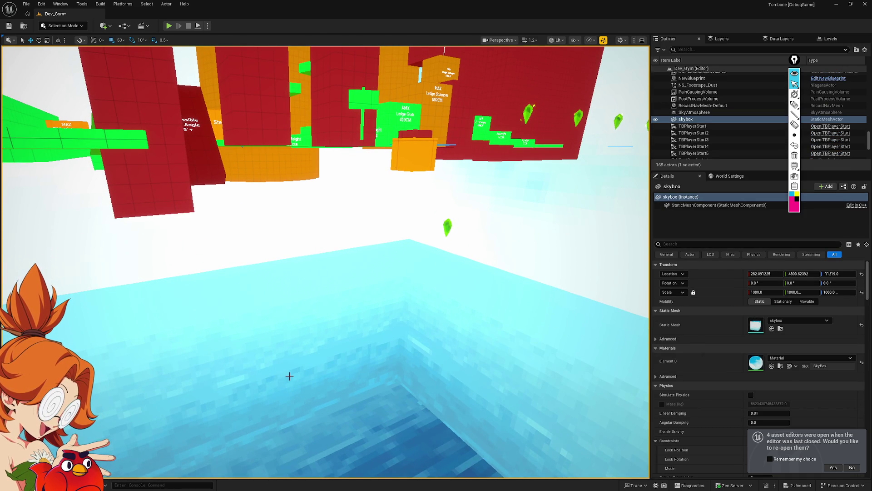
pyautogui.hotkey('ctrl', 'z')
pyautogui.press('f')
pyautogui.moveTo(448, 275); pyautogui.dragTo(447, 275)
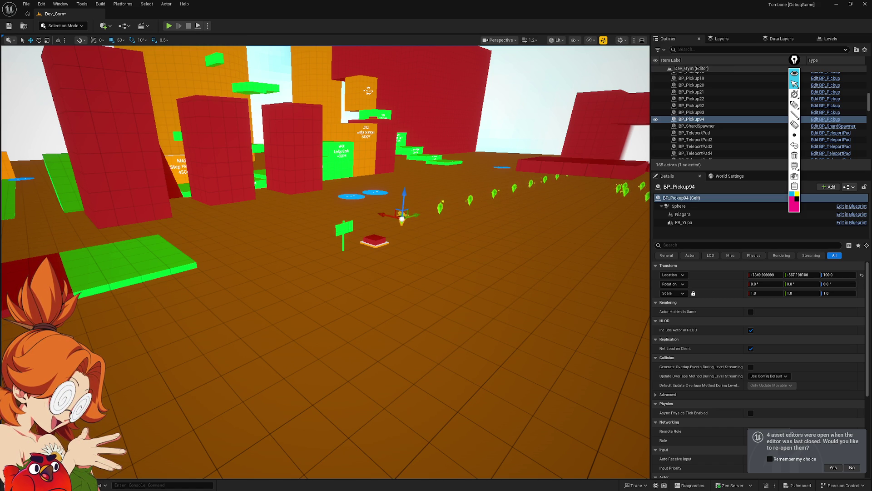
pyautogui.moveTo(318, 272); pyautogui.dragTo(241, 273)
pyautogui.moveTo(425, 238)
pyautogui.mouseDown()
pyautogui.moveTo(452, 252)
pyautogui.moveTo(425, 238)
pyautogui.mouseUp()
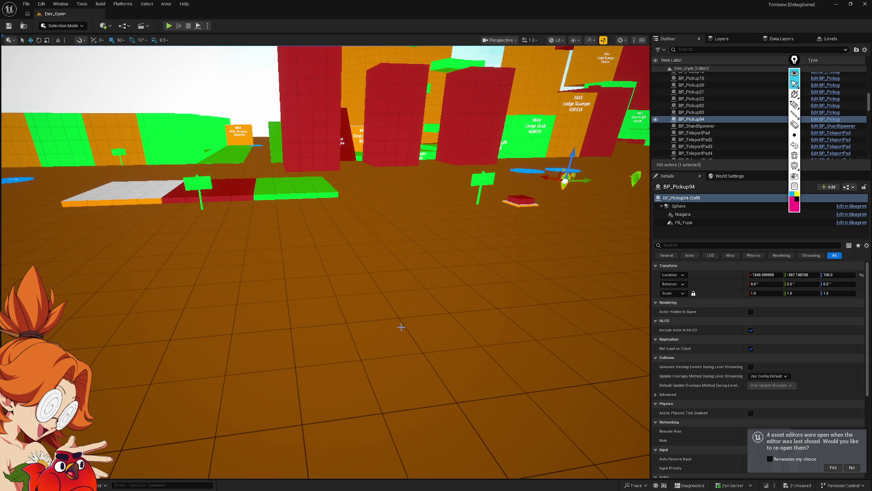
pyautogui.rightClick(401, 327)
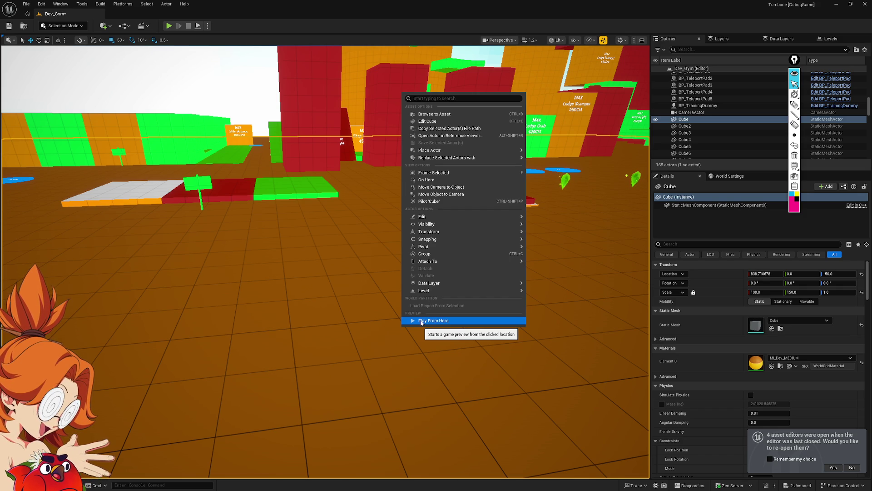
# Step: Play from the chosen floor spot, free the mouse with Shift+F1, and open the console
pyautogui.click(421, 320)
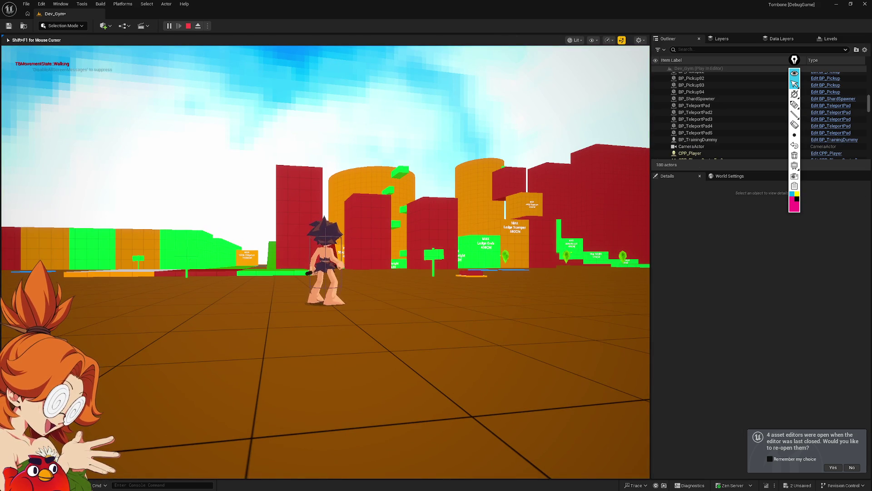
pyautogui.hotkey('shift', 'F1')
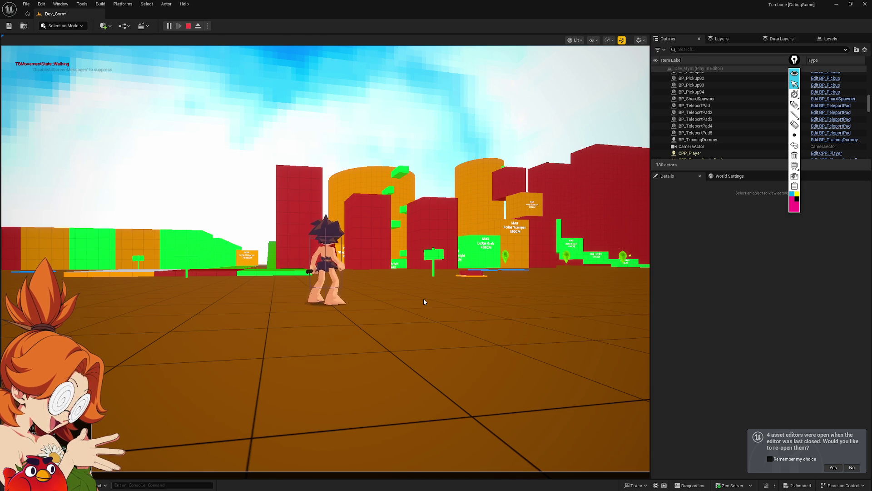
pyautogui.click(424, 300)
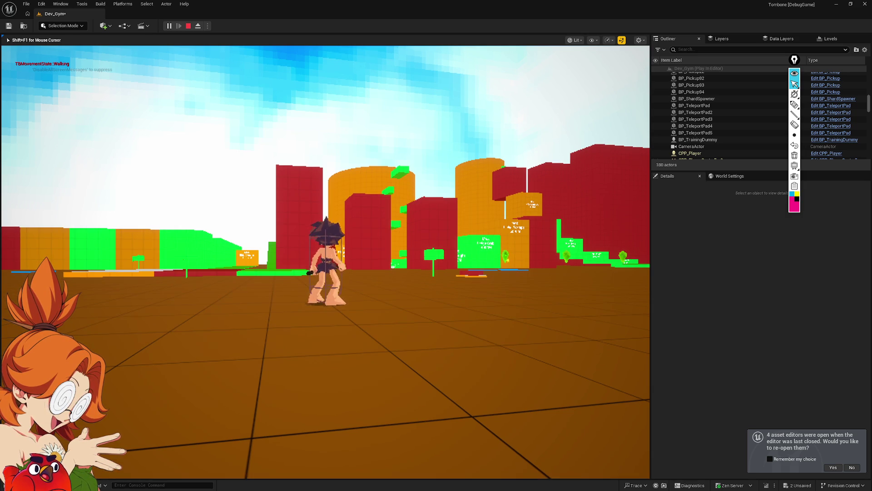
pyautogui.hotkey('shift', 'F1')
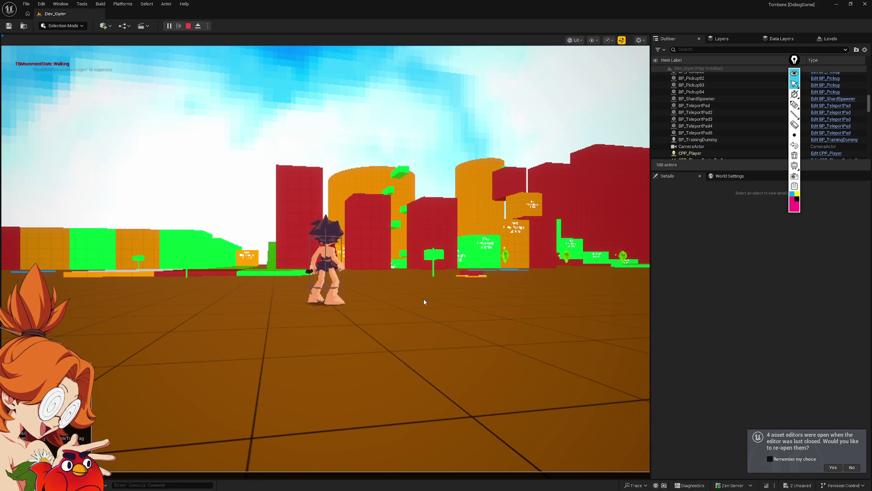
pyautogui.press('`')
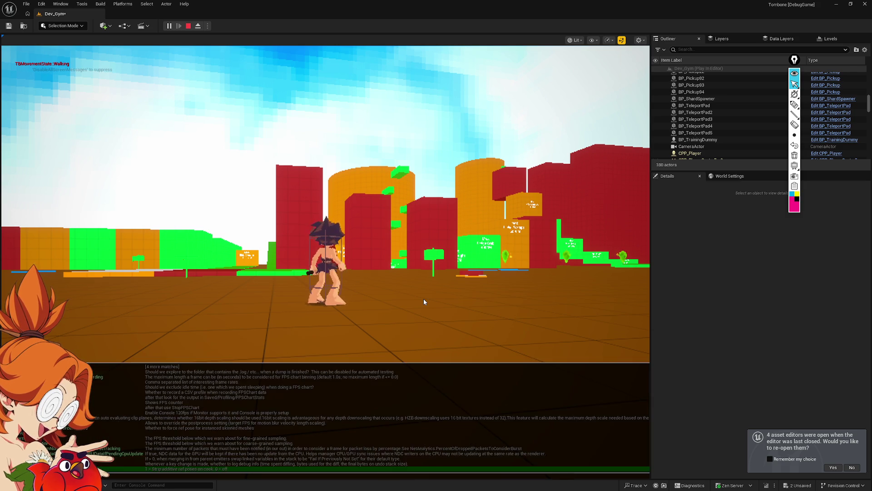
# Step: Browse up the FPS suggestions to the random bounce command, then return to the game
pyautogui.press('Up')
pyautogui.press('Up')
pyautogui.press('Up')
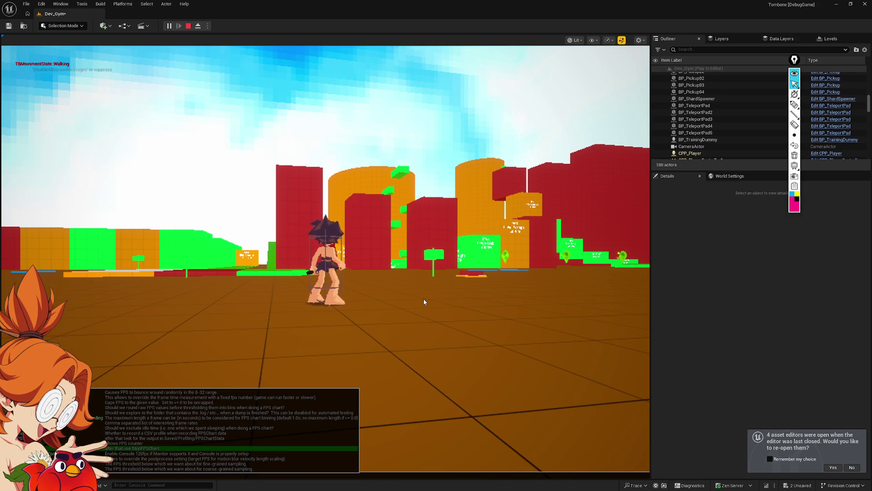
pyautogui.press('Up')
pyautogui.press('Up')
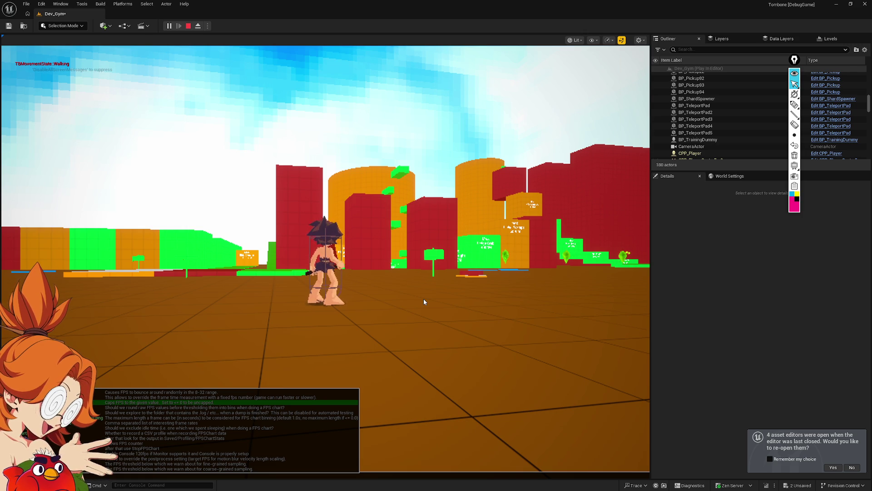
pyautogui.press('Up')
pyautogui.press('Up')
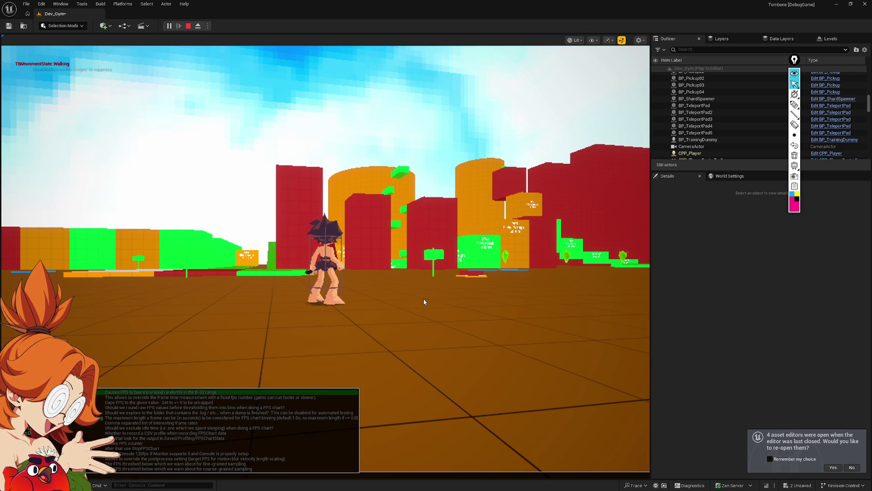
pyautogui.click(423, 299)
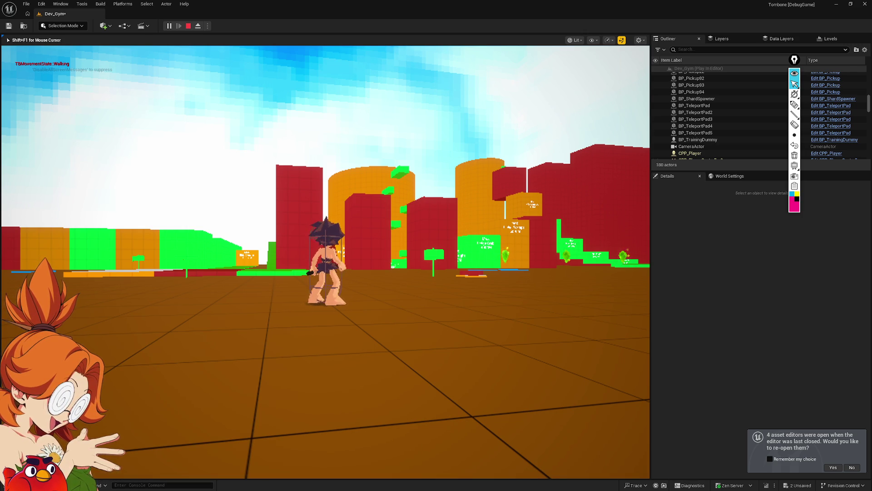
pyautogui.hotkey('shift', 'F1')
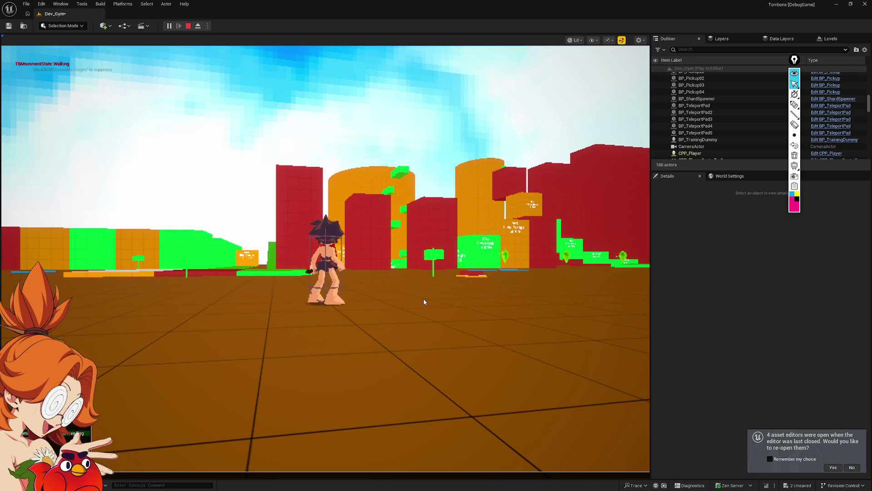
# Step: Open and dismiss the console twice, then give the game viewport mouse control
pyautogui.press('`')
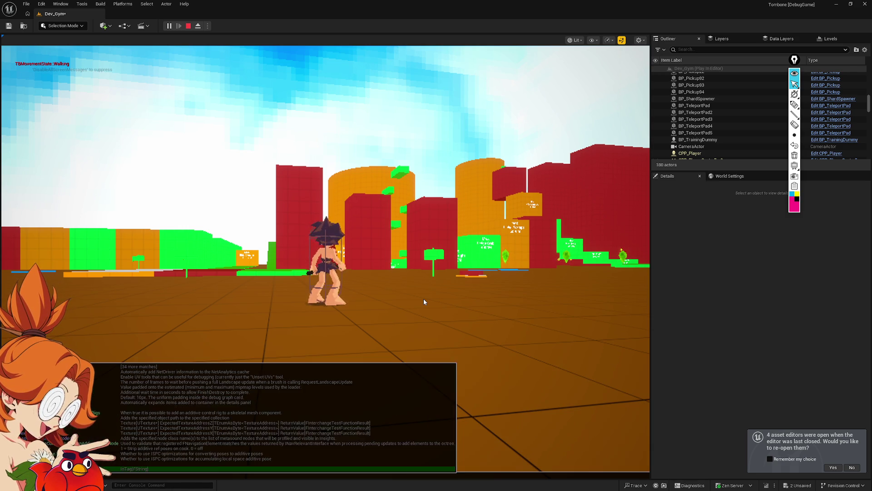
pyautogui.press('Escape')
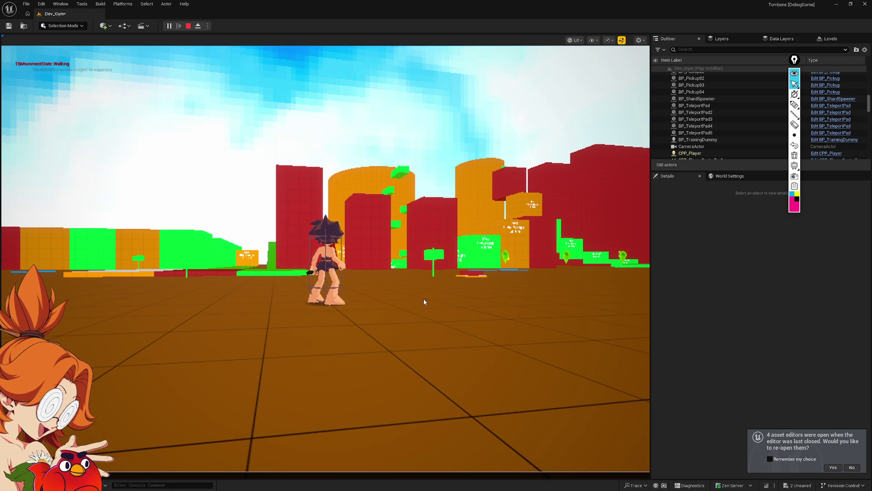
pyautogui.press('`')
pyautogui.press('Escape')
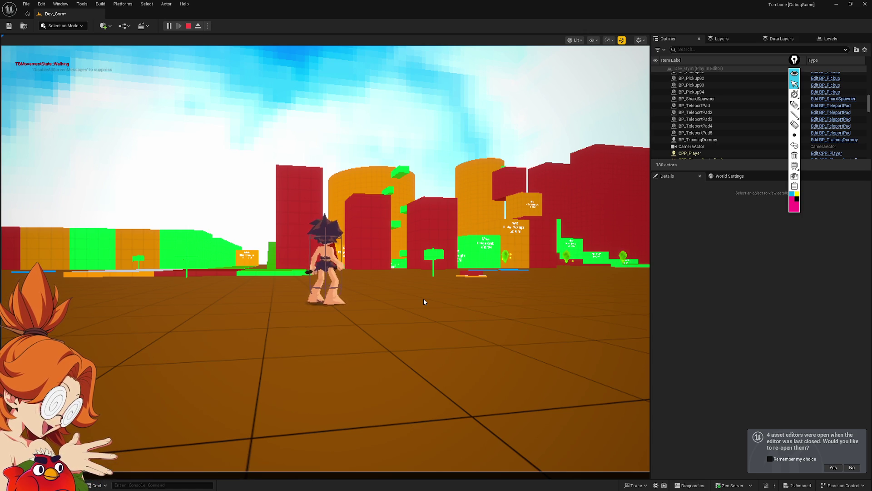
pyautogui.click(424, 299)
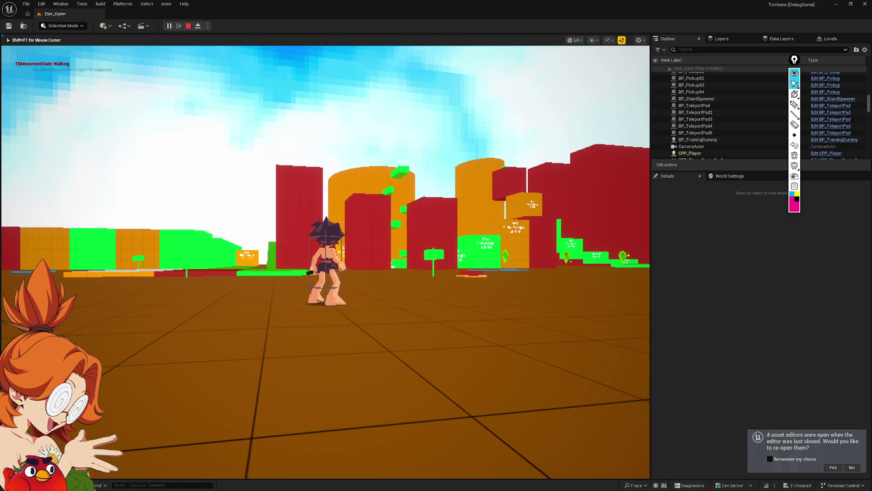
# Step: Run the character left, then past the orange walls toward the crystals and tower
pyautogui.press('a')
pyautogui.press('shift')
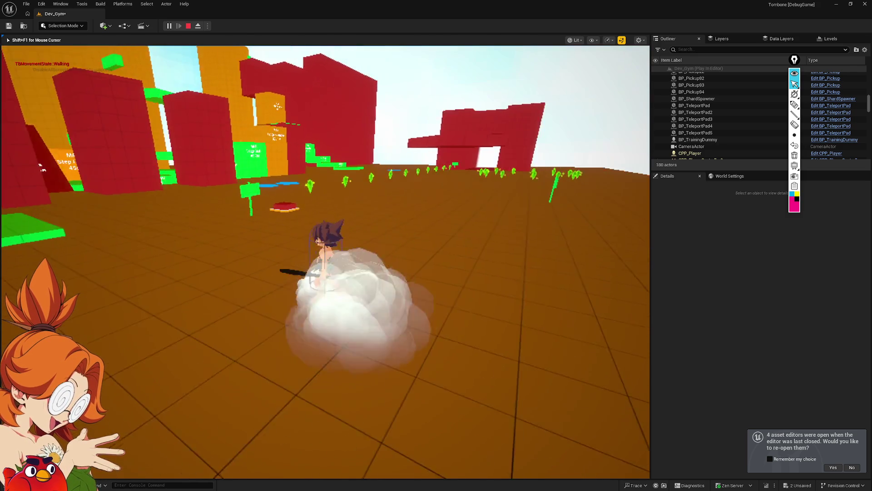
pyautogui.press('d')
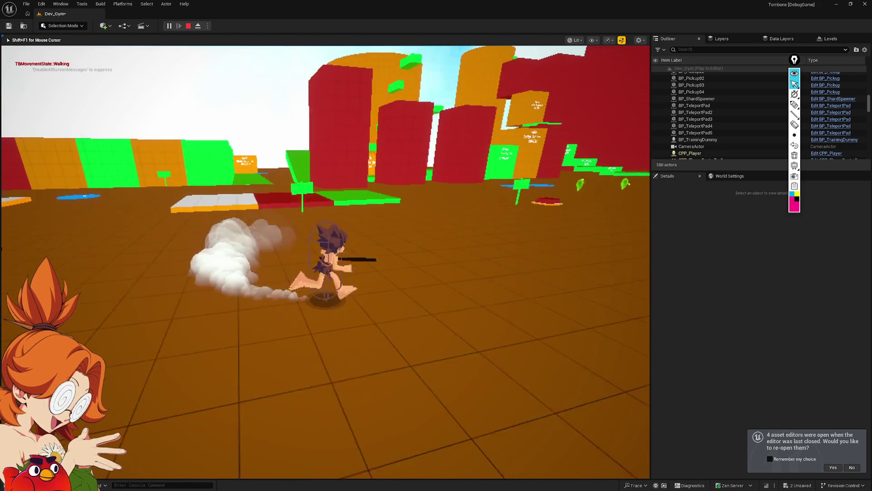
pyautogui.press('shift')
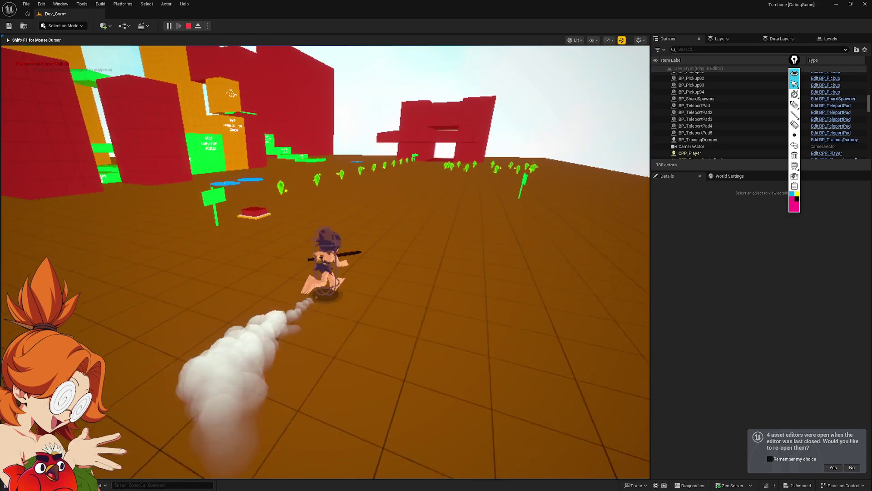
pyautogui.press('w')
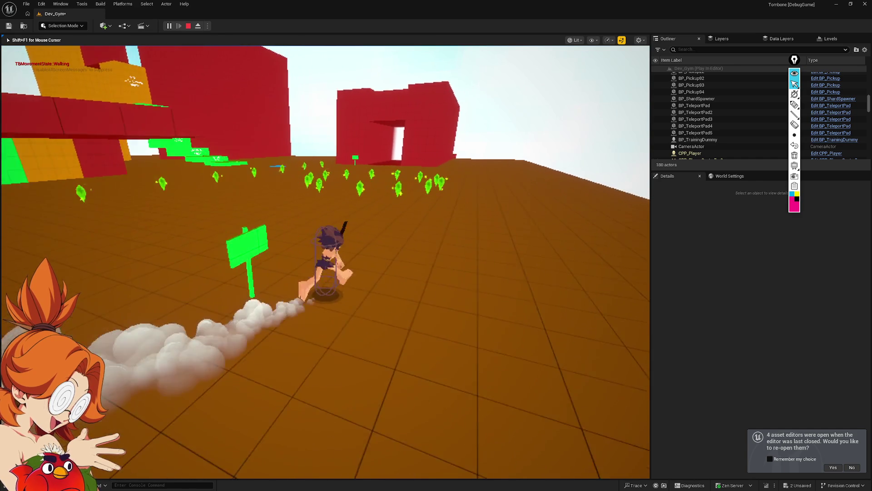
pyautogui.press('w')
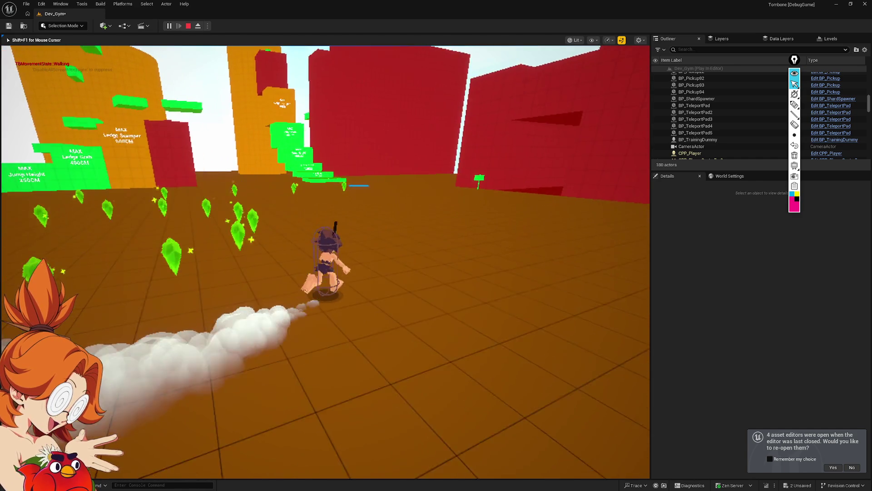
pyautogui.press('w')
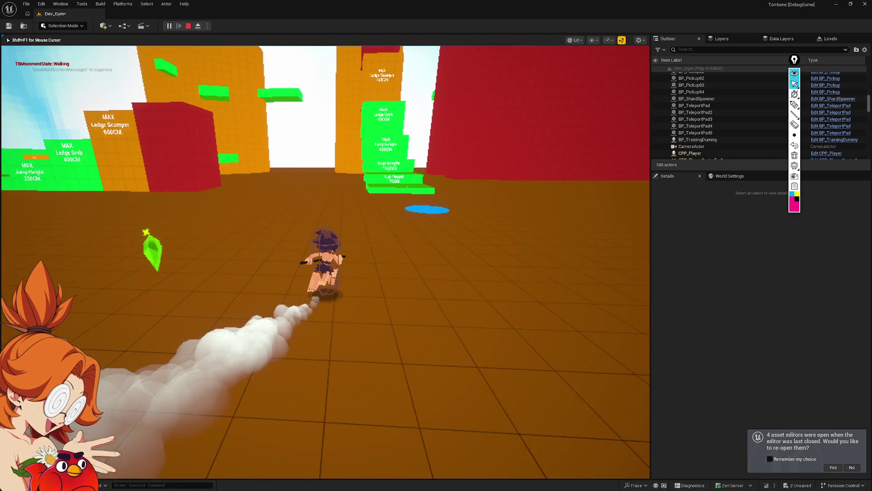
pyautogui.press('w')
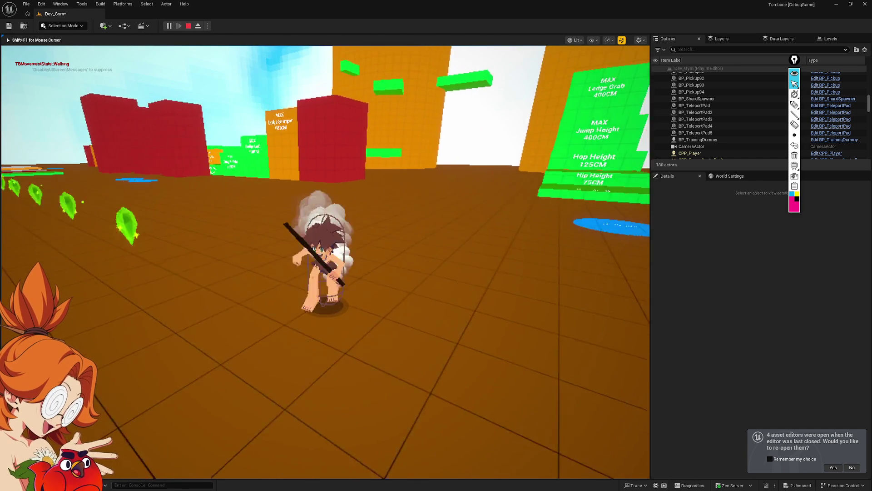
pyautogui.press('w')
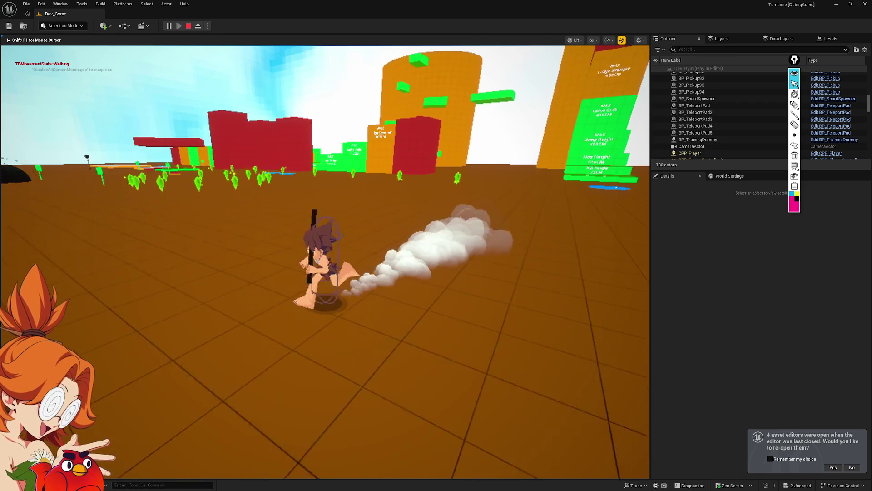
pyautogui.press('w')
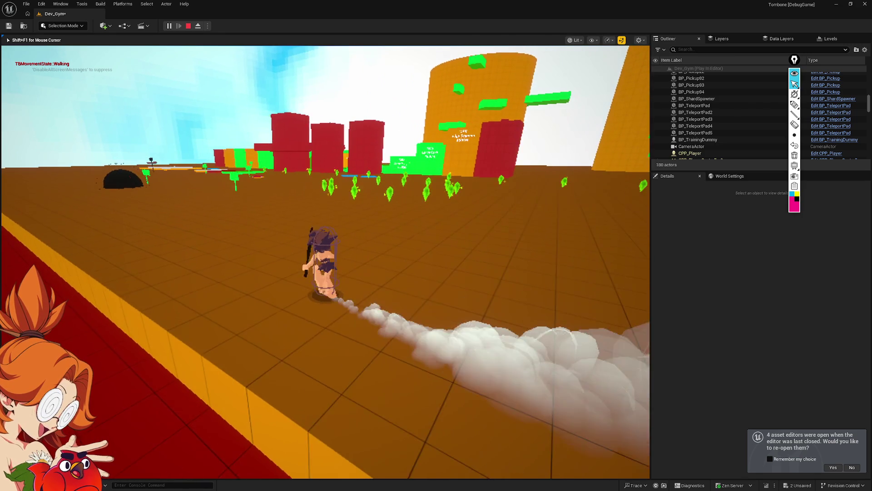
pyautogui.press('w')
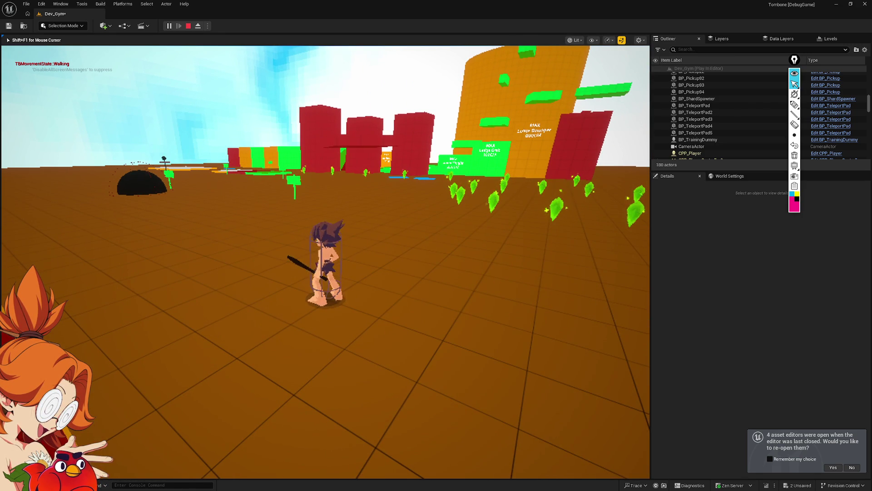
# Step: Free the mouse, open and dismiss the console suggestions, then recapture the game
pyautogui.hotkey('shift', 'F1')
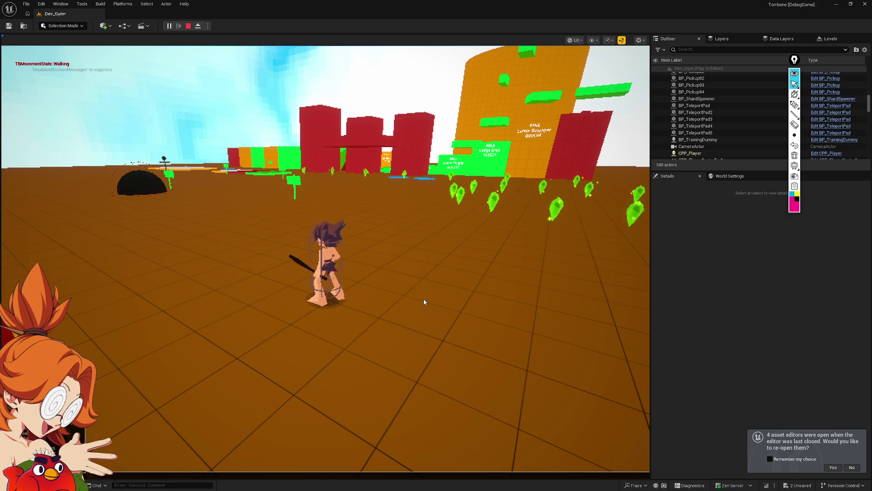
pyautogui.press('`')
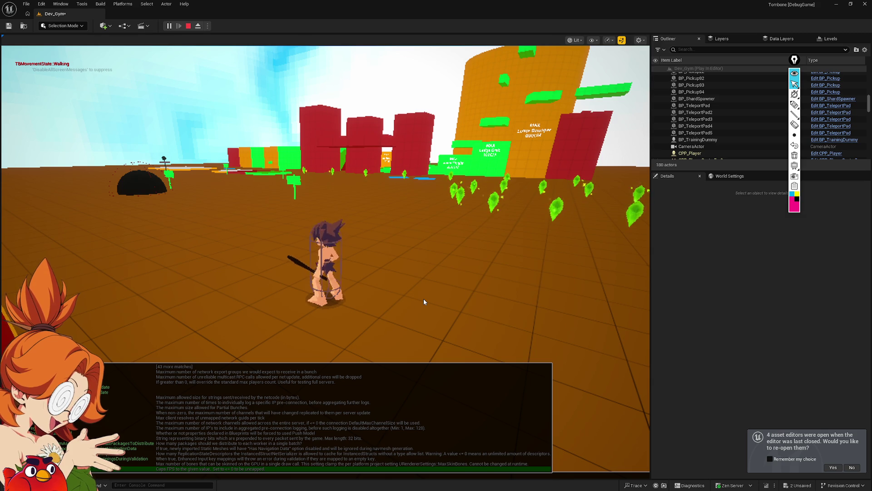
pyautogui.press('Escape')
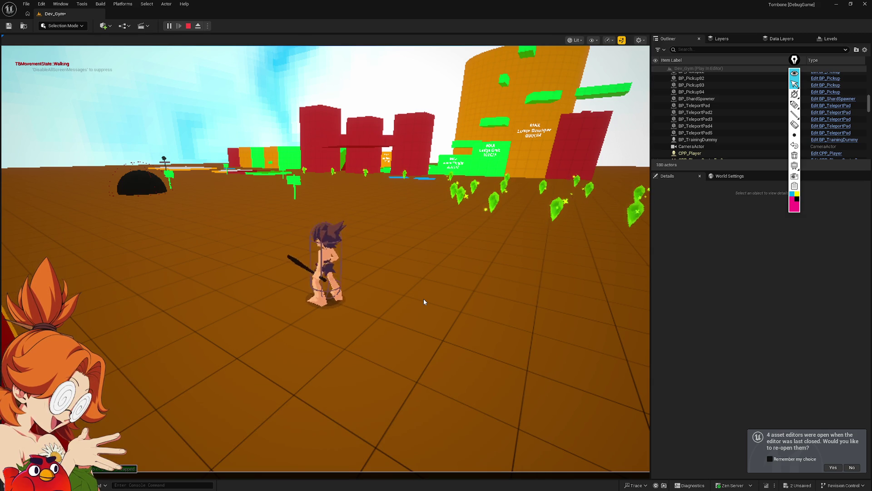
pyautogui.click(423, 299)
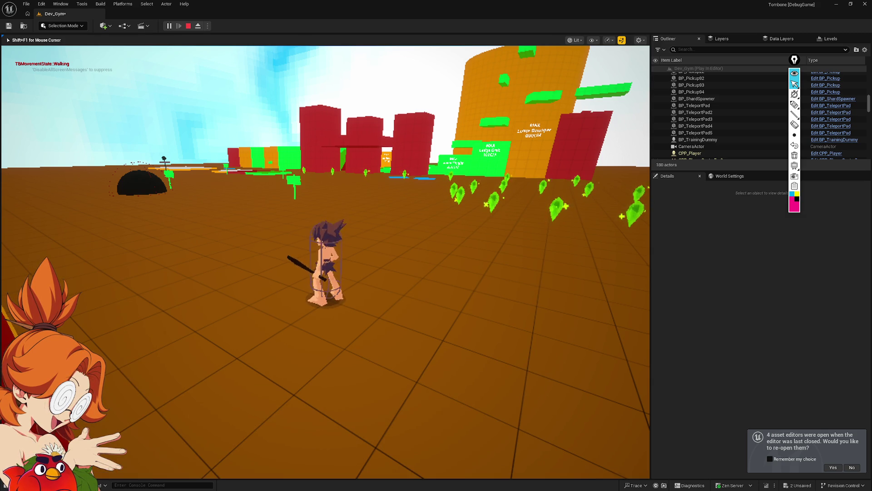
# Step: Dash left, jump, dive, attack the training dummy, and jump over the red platform
pyautogui.press('a')
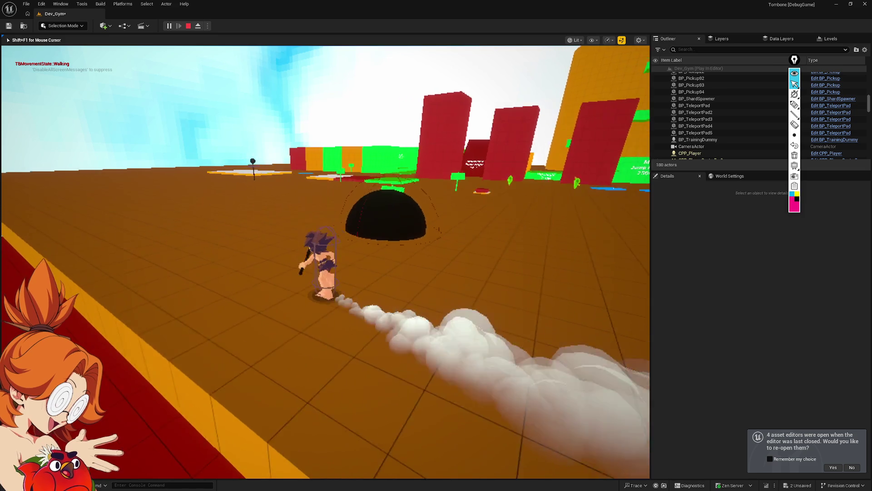
pyautogui.press('space')
pyautogui.press('shift')
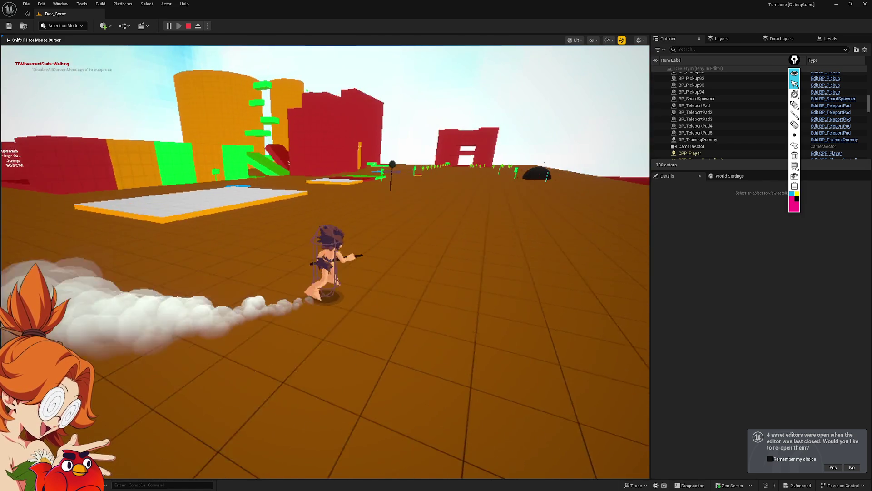
pyautogui.press('space')
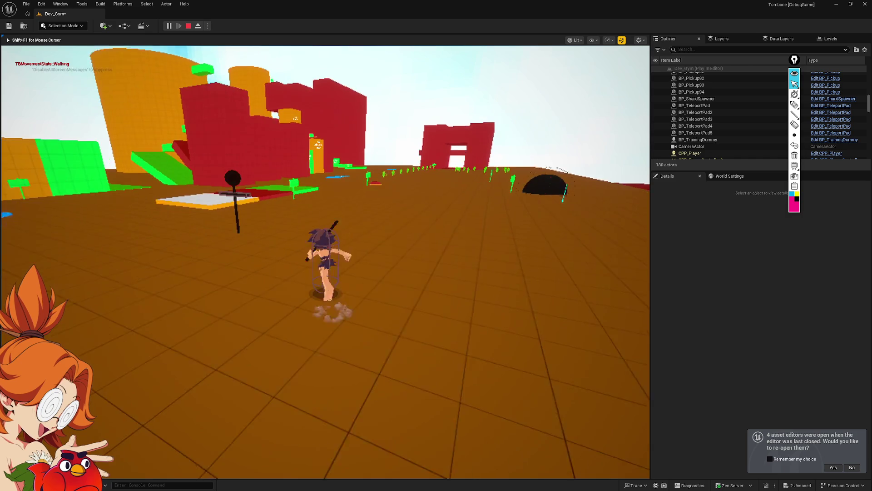
pyautogui.press('e')
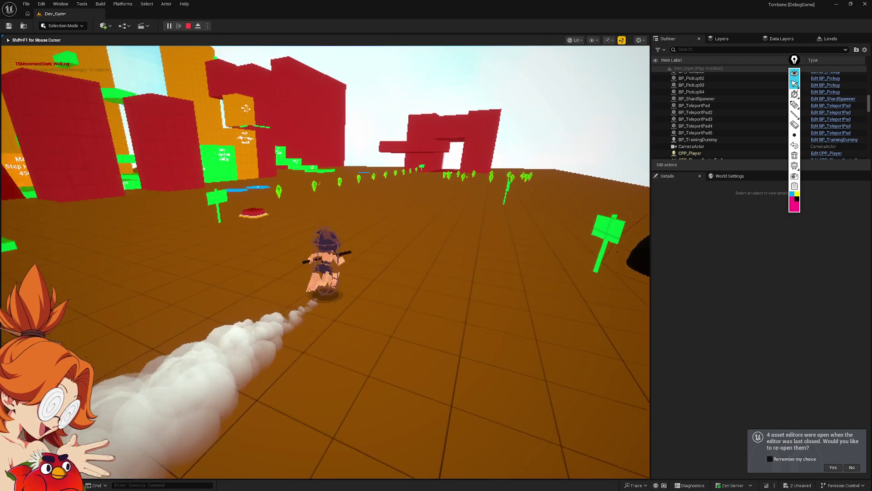
pyautogui.press('space')
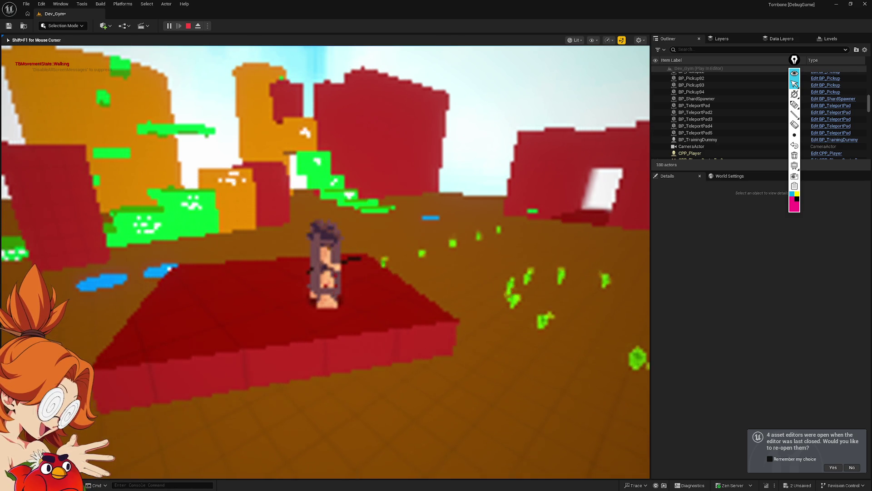
# Step: Repeatedly recapture and release the game mouse, then stop Play-In-Editor with Esc
pyautogui.click(423, 299)
pyautogui.hotkey('shift', 'F1')
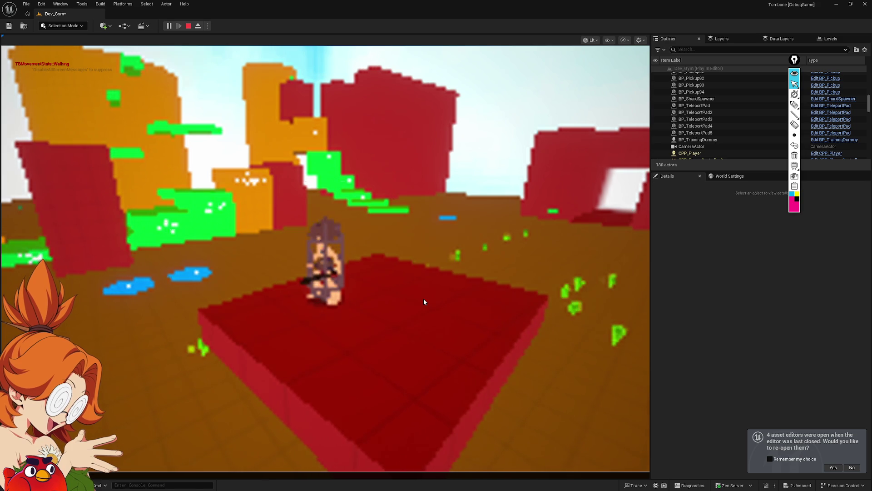
pyautogui.click(424, 298)
pyautogui.hotkey('shift', 'F1')
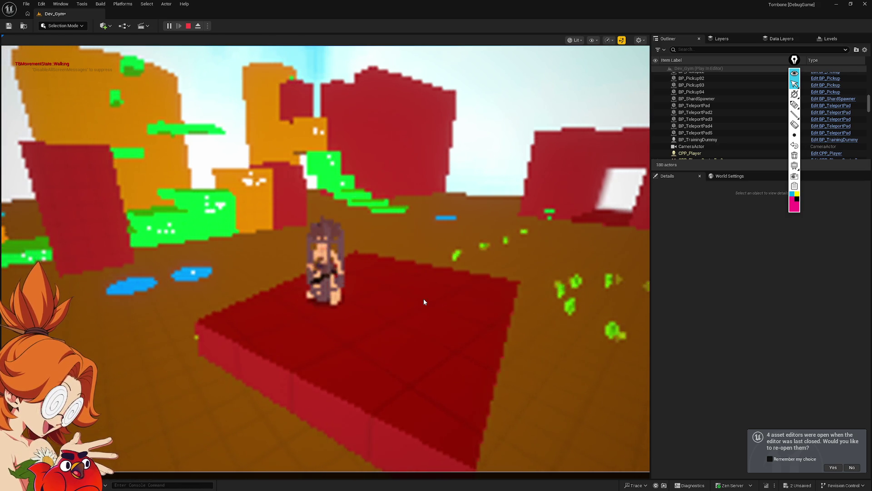
pyautogui.click(424, 301)
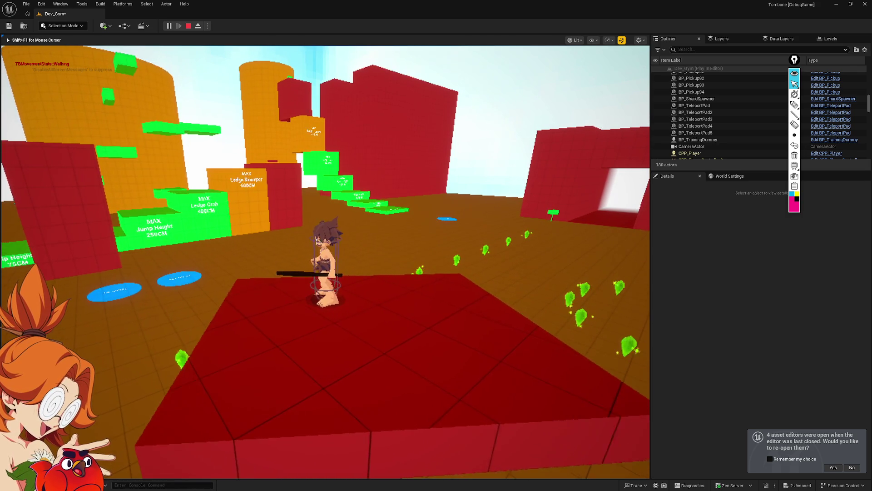
pyautogui.hotkey('shift', 'F1')
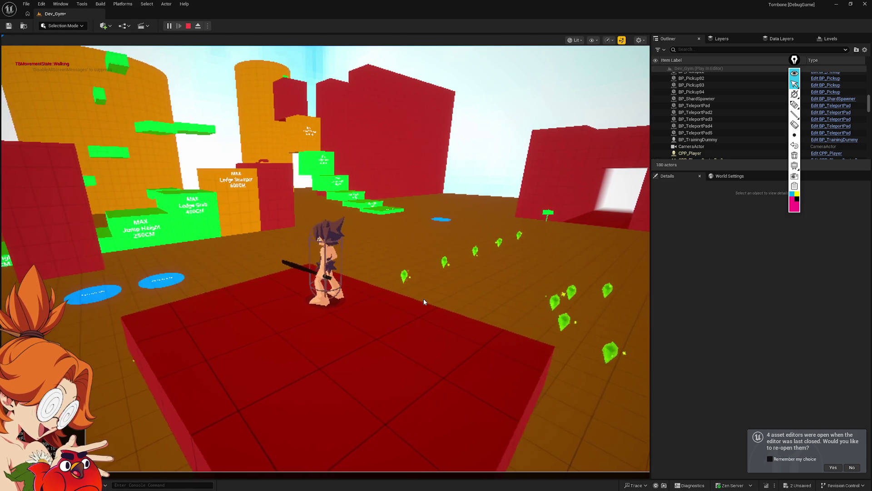
pyautogui.click(424, 301)
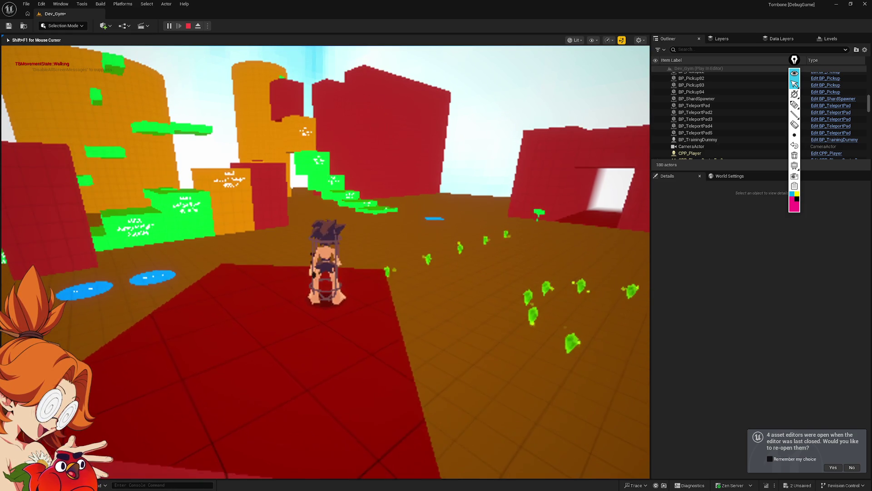
pyautogui.hotkey('shift', 'F1')
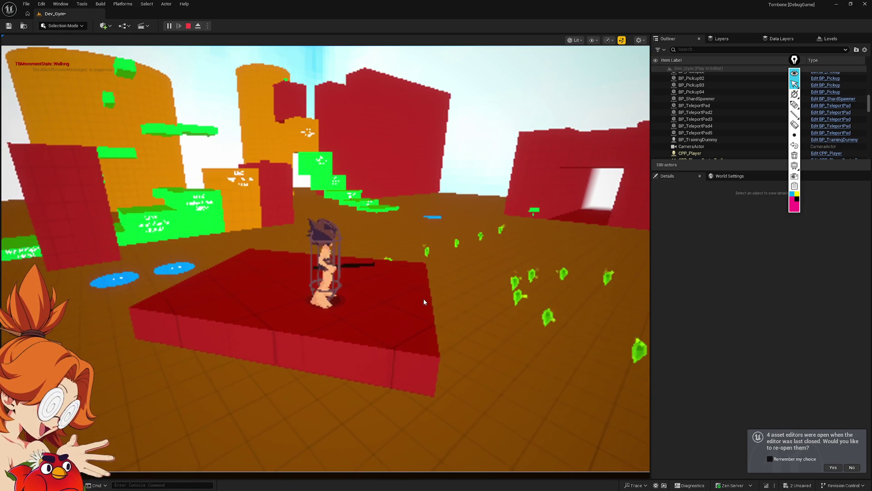
pyautogui.click(423, 301)
pyautogui.hotkey('shift', 'F1')
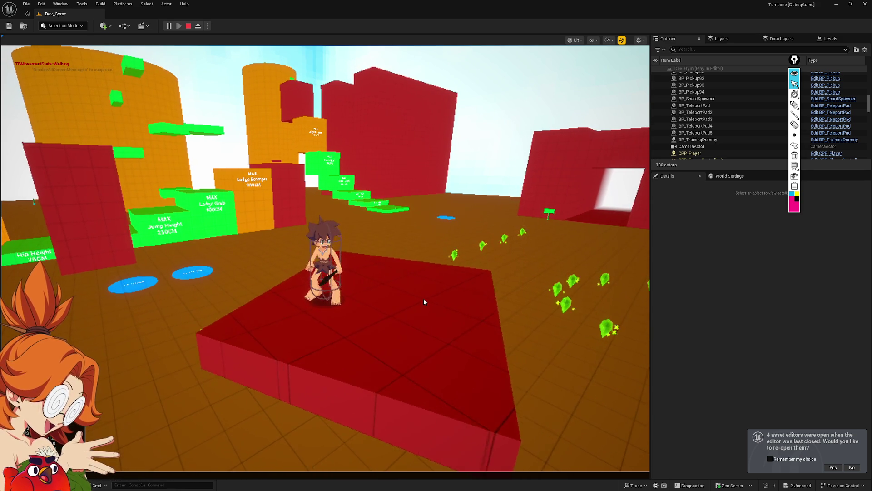
pyautogui.press('Escape')
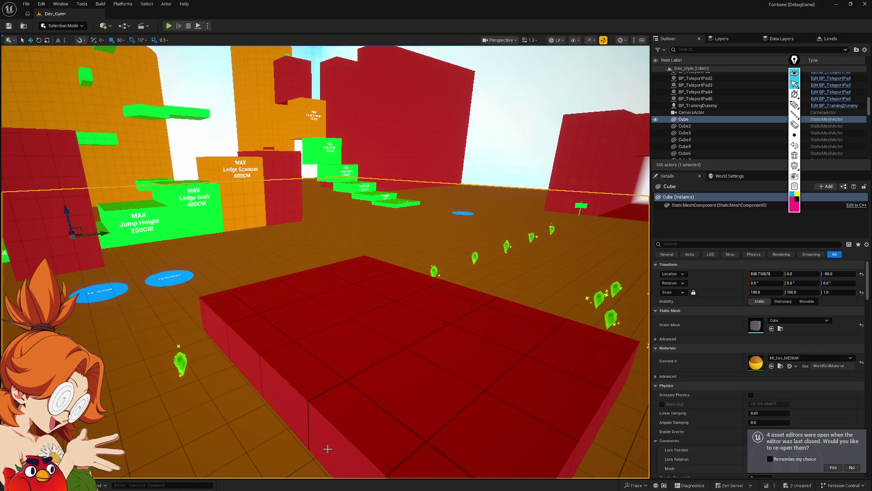
# Step: Play from the large red slab's location and make the game view full-screen with F11
pyautogui.rightClick(394, 330)
pyautogui.click(405, 316)
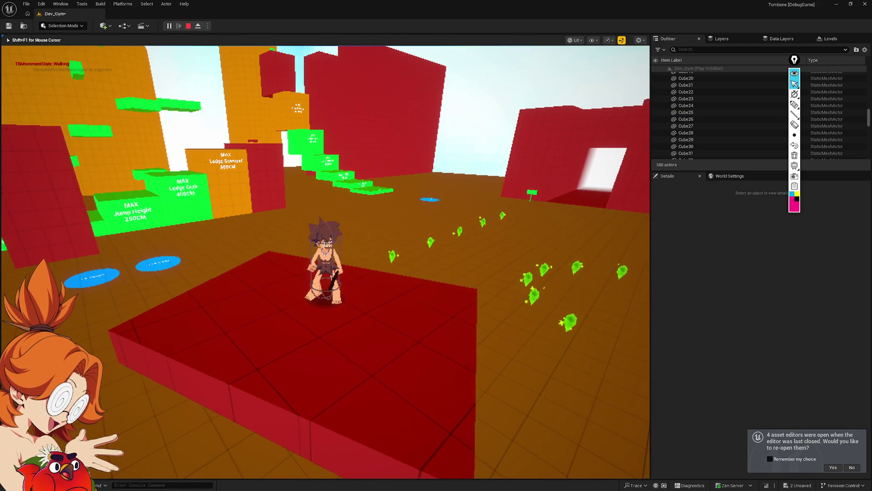
pyautogui.press('F11')
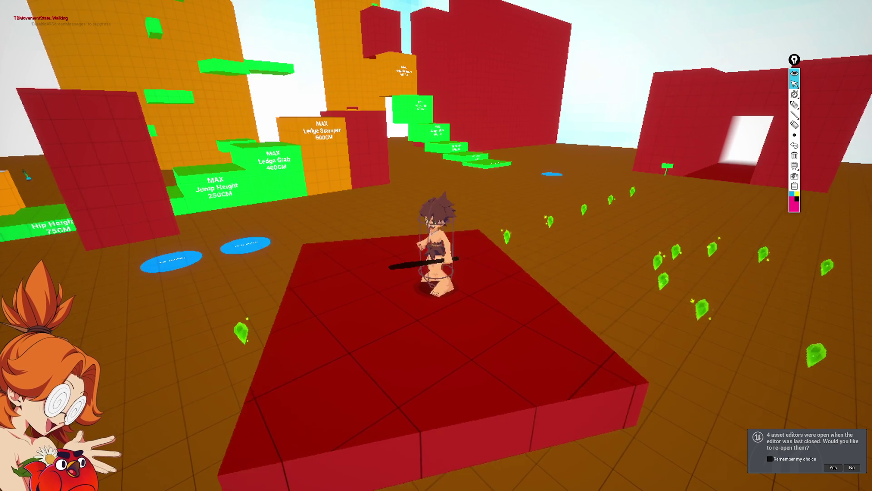
pyautogui.press('F11')
pyautogui.press('F11')
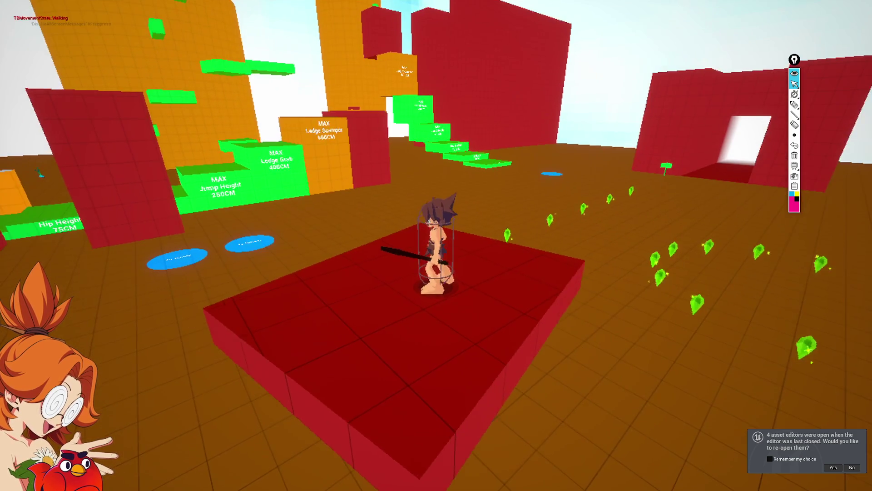
pyautogui.press('F11')
pyautogui.press('F11')
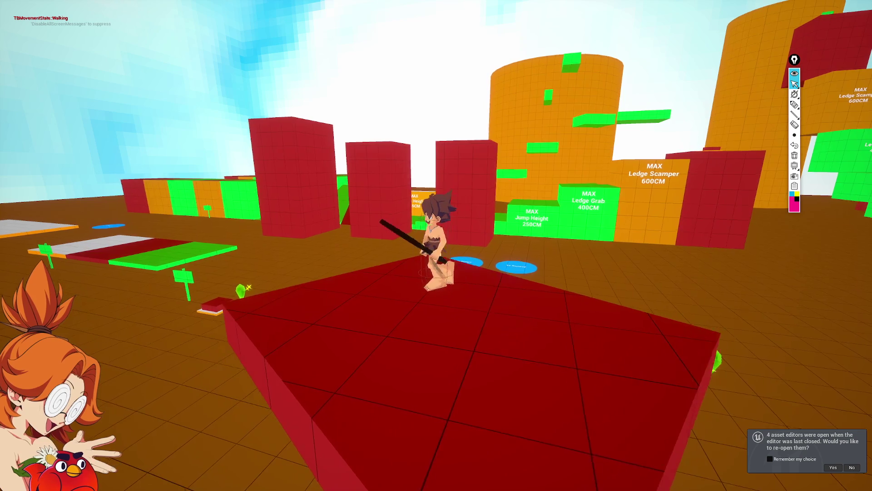
# Step: Run the character off the red platform and around the arena in every direction
pyautogui.press('w')
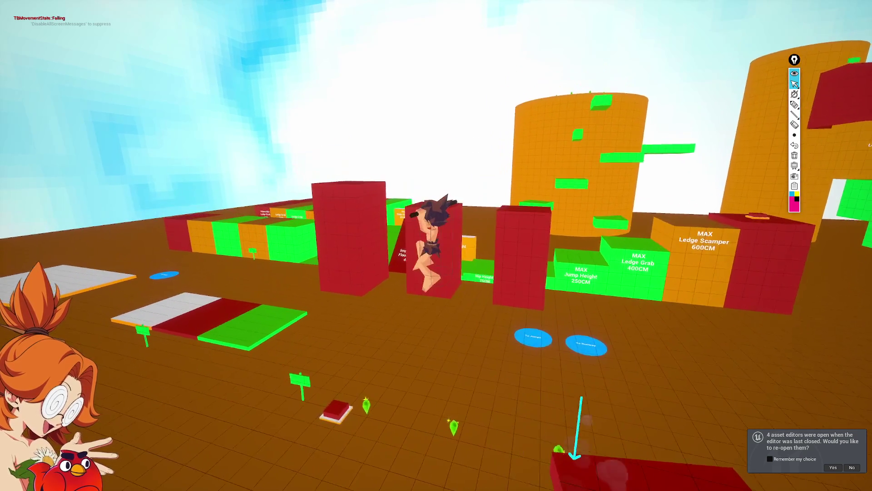
pyautogui.press('a')
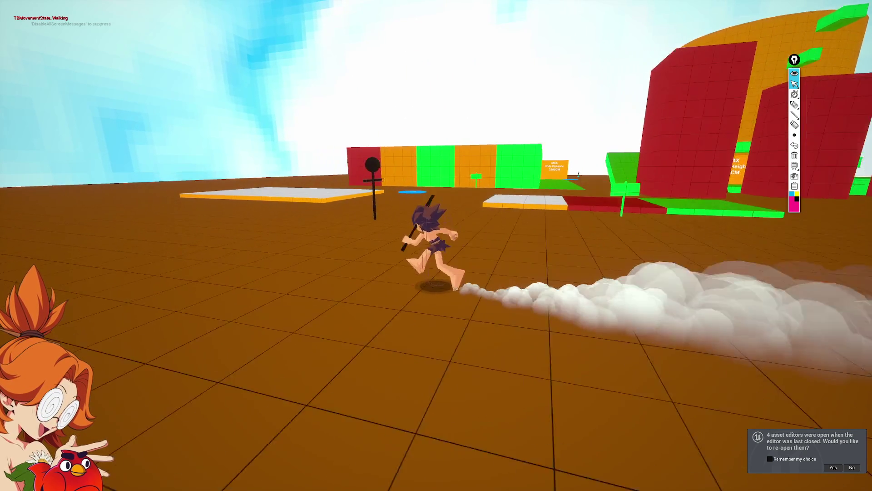
pyautogui.press('s')
pyautogui.press('d')
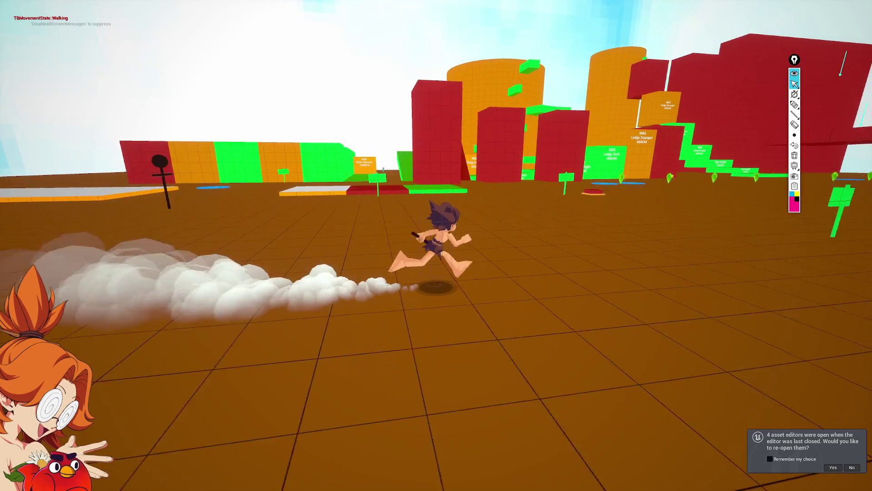
pyautogui.press('w')
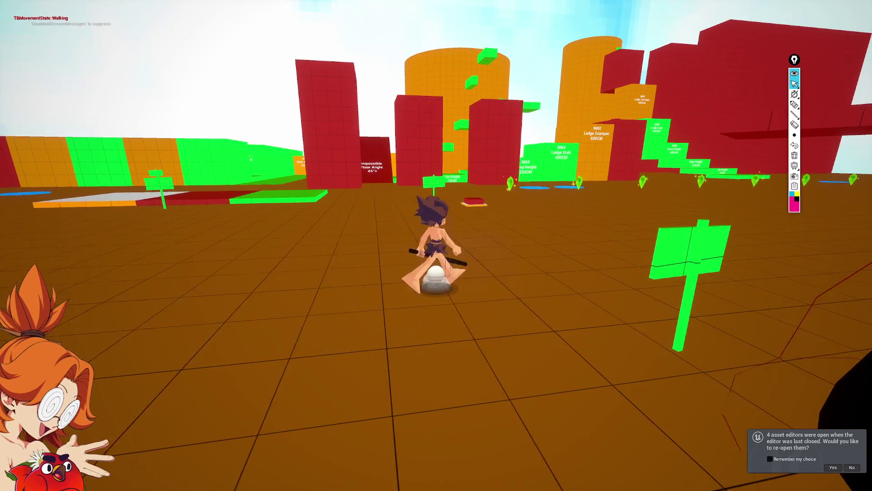
pyautogui.press('a')
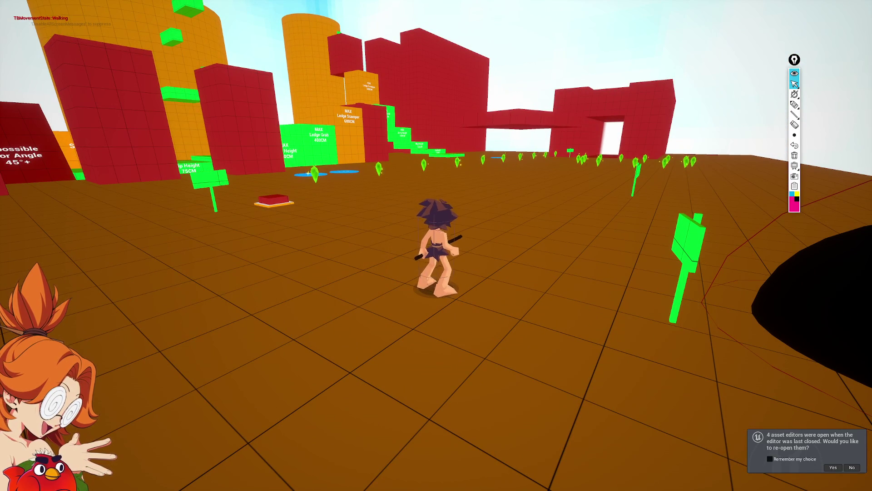
# Step: Dash left and back right between input toggles, leaving the game with input control
pyautogui.hotkey('shift', 'F1')
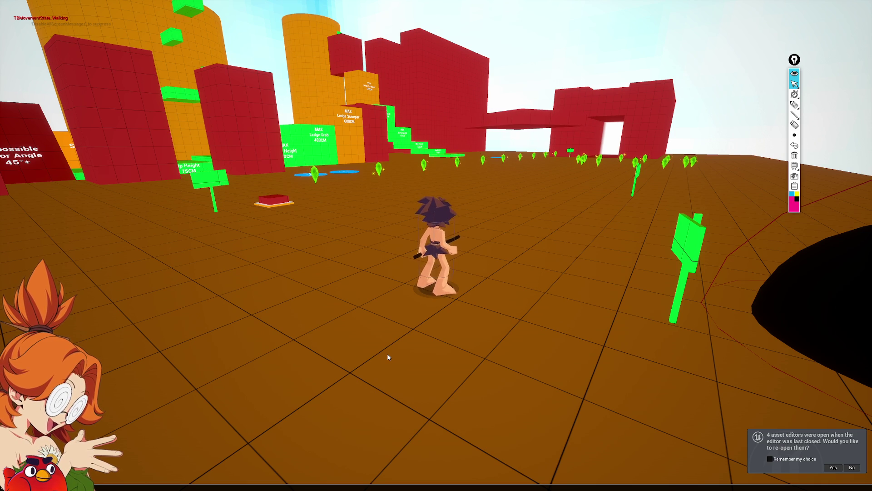
pyautogui.click(388, 357)
pyautogui.hotkey('shift', 'F1')
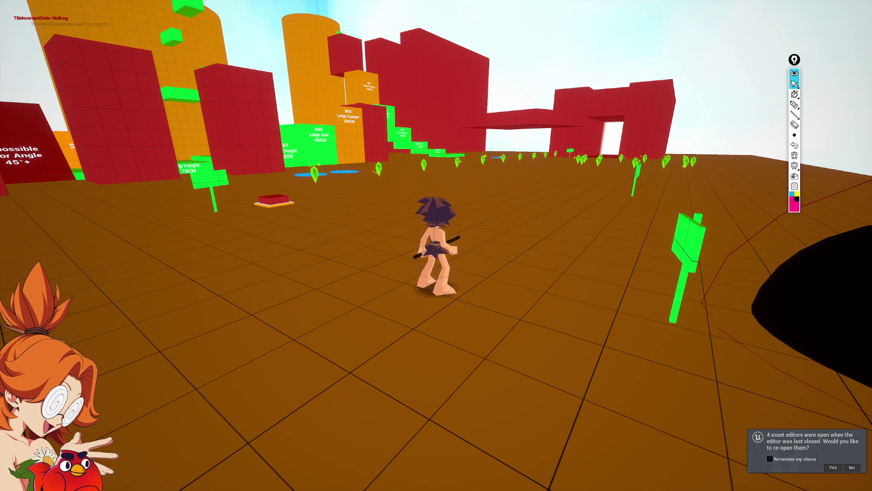
pyautogui.press('a')
pyautogui.press('d')
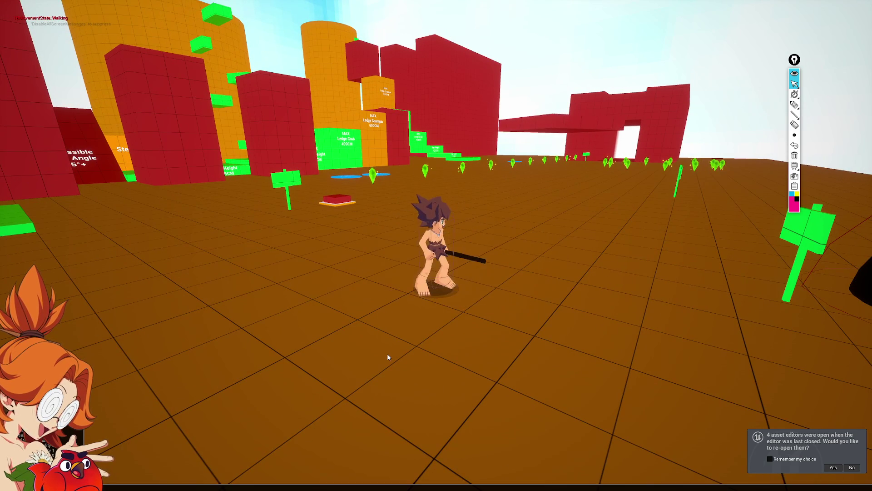
pyautogui.click(389, 357)
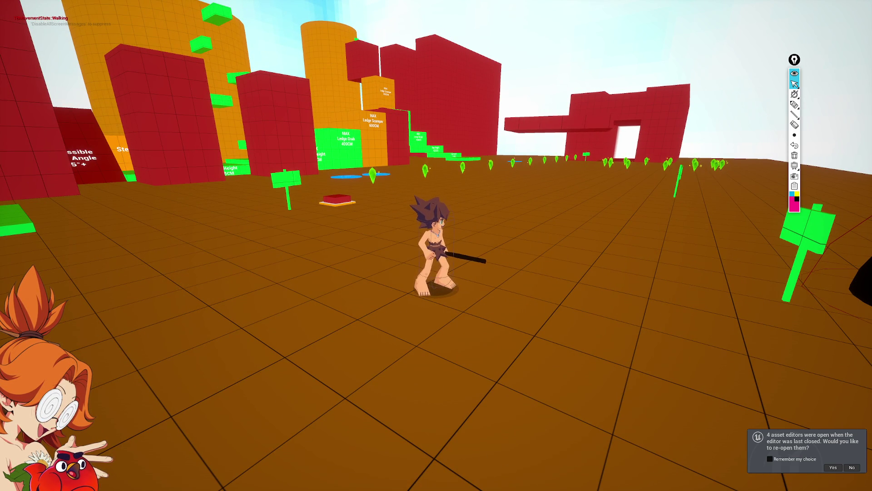
pyautogui.hotkey('shift', 'F1')
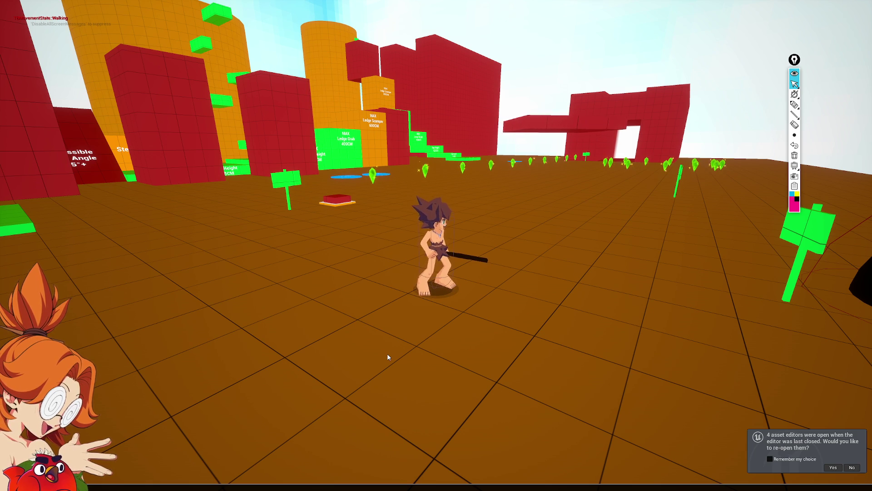
pyautogui.click(389, 358)
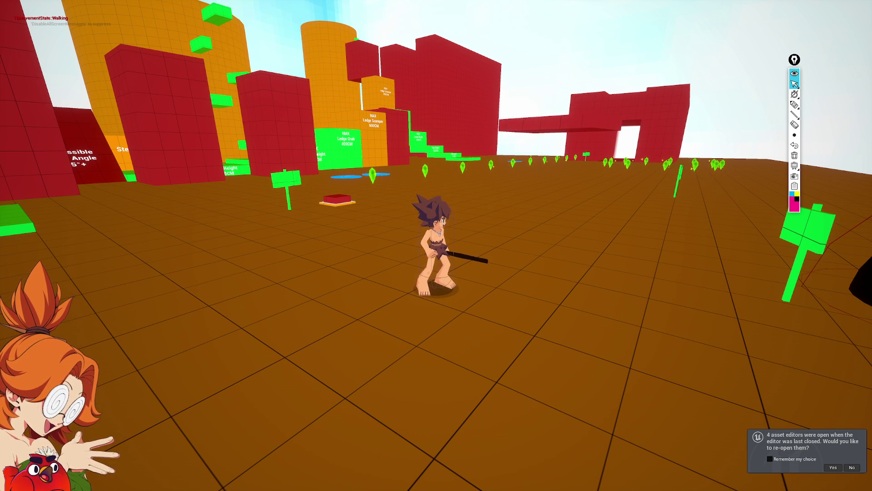
pyautogui.hotkey('shift', 'F1')
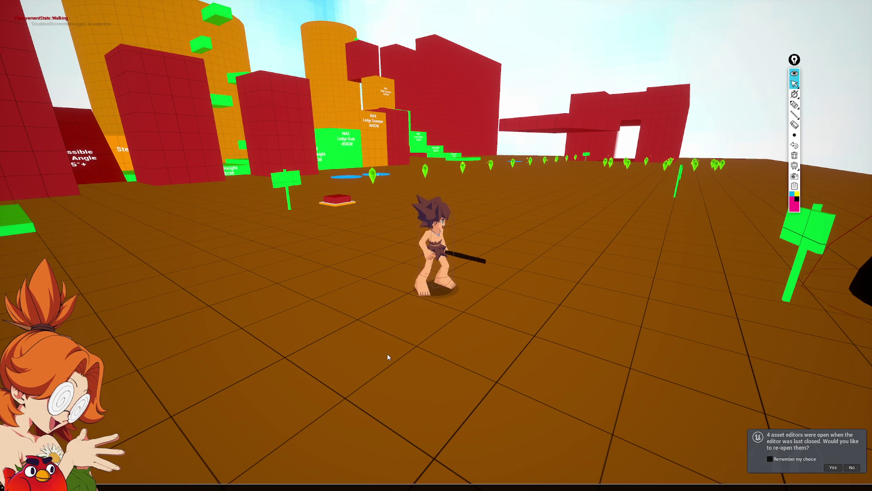
pyautogui.click(389, 357)
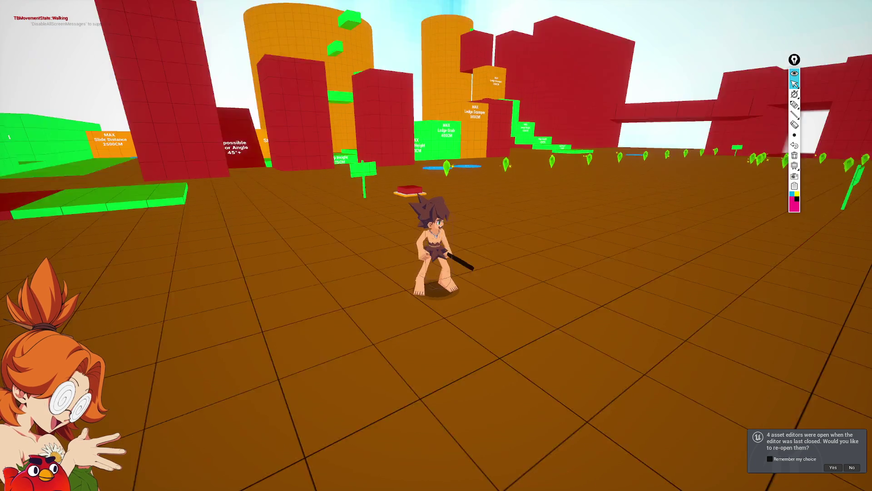
# Step: Run left to the jump wall, climb the tall red block, and leap toward the orange ledge
pyautogui.press('a')
pyautogui.press('shift')
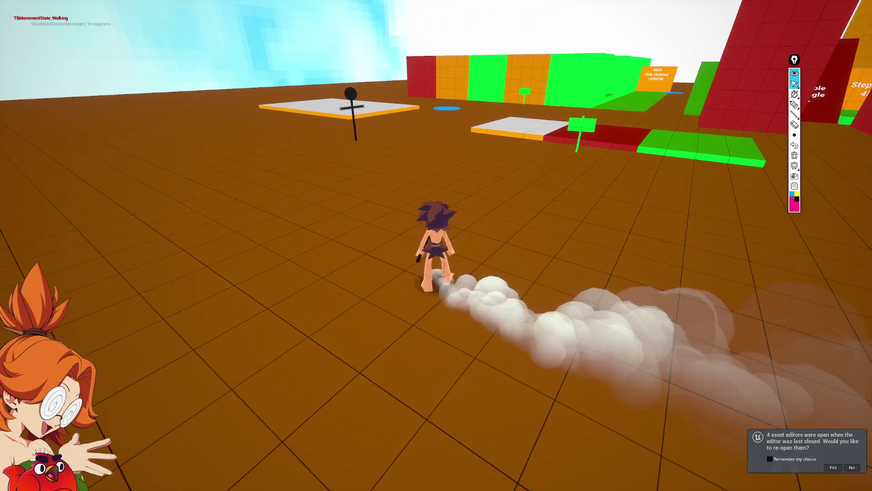
pyautogui.hotkey('shift', 'F1')
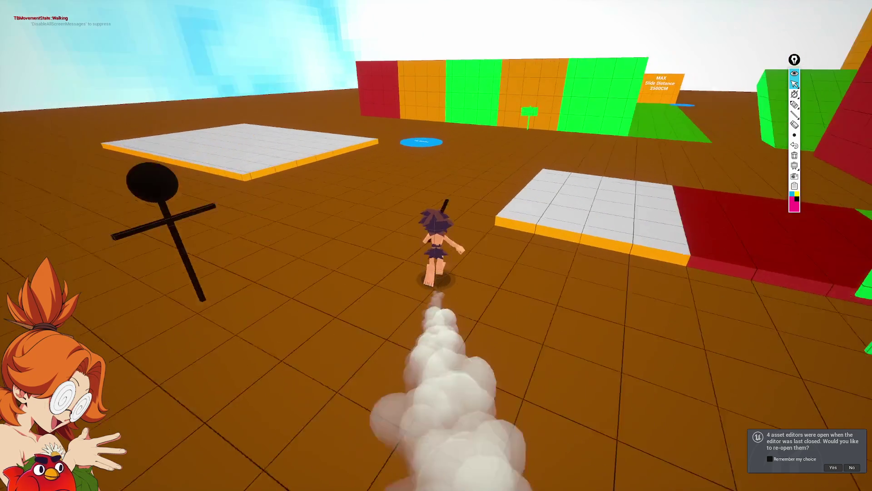
pyautogui.press('space')
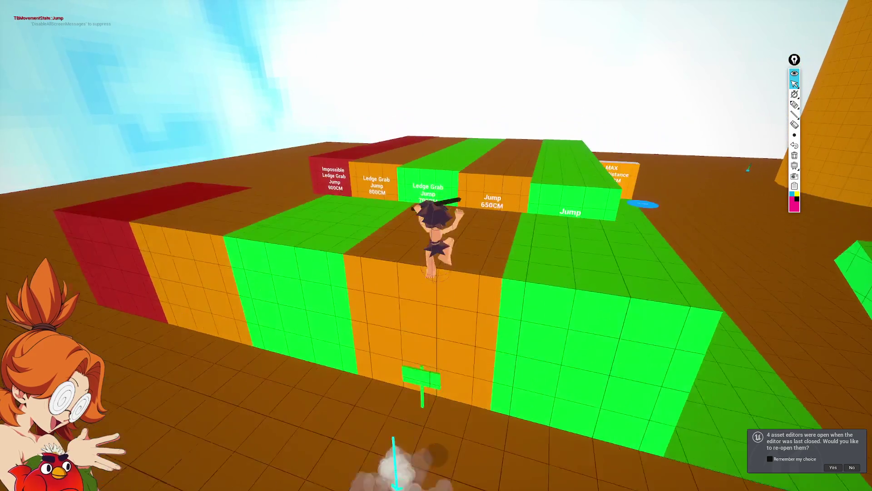
pyautogui.press('space')
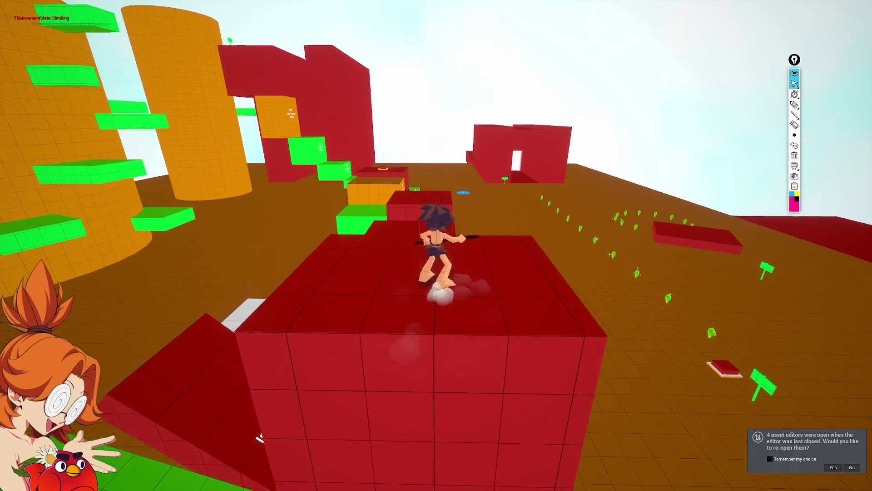
pyautogui.press('space')
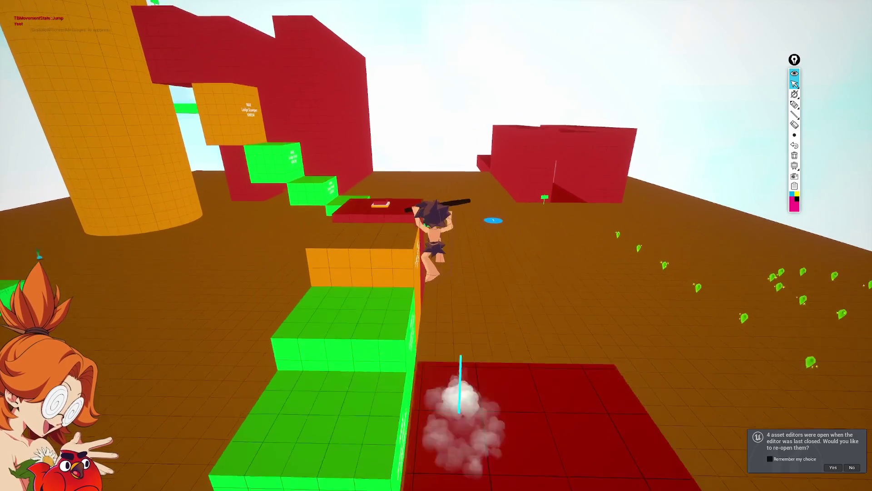
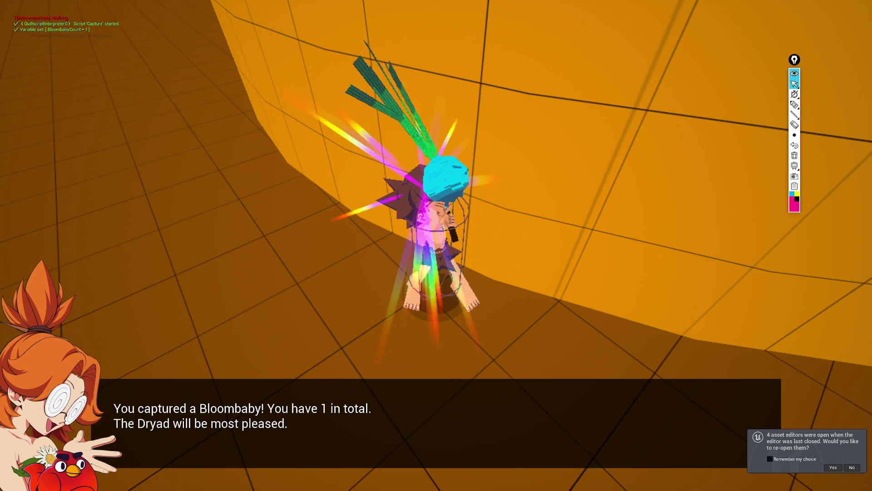
# Step: Dismiss the capture message, then climb the orange wall and green ledges to the tower top and run off it
pyautogui.press('space')
pyautogui.press('space')
pyautogui.press('d')
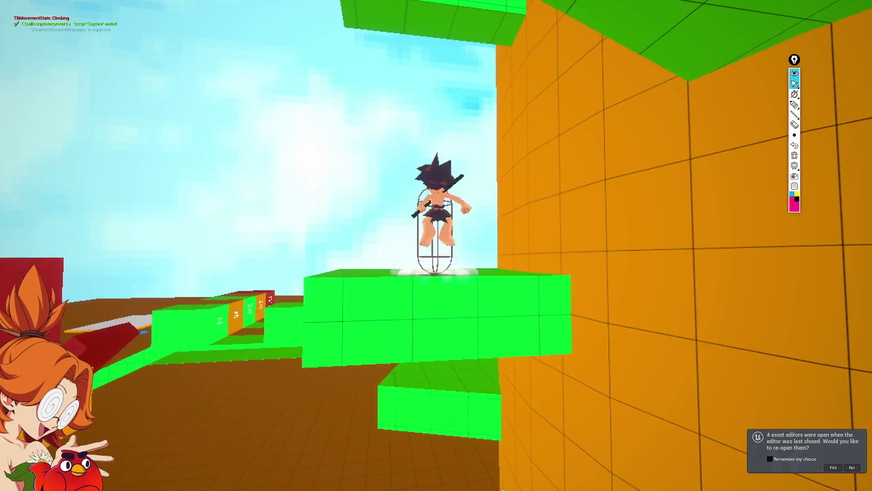
pyautogui.press('space')
pyautogui.press('space')
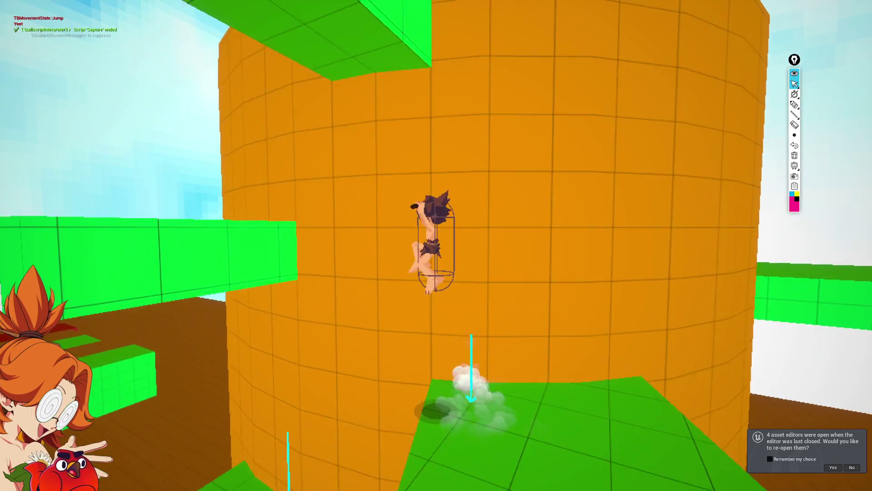
pyautogui.press('w')
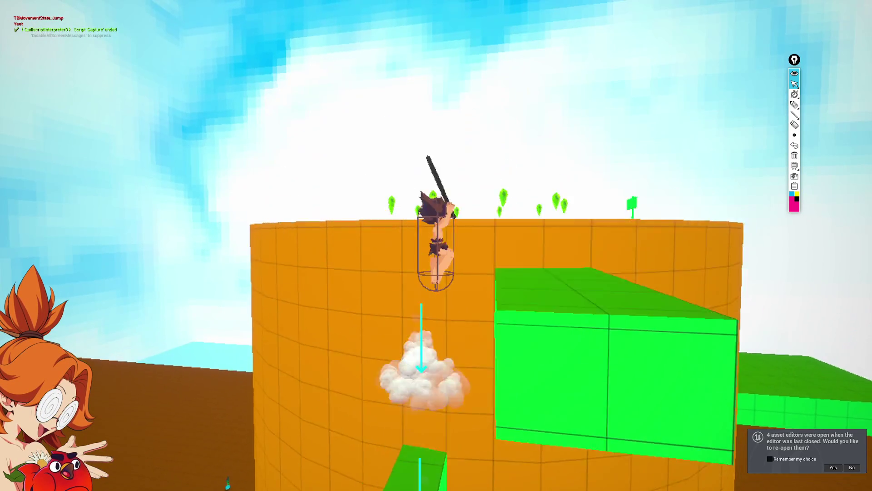
pyautogui.press('w')
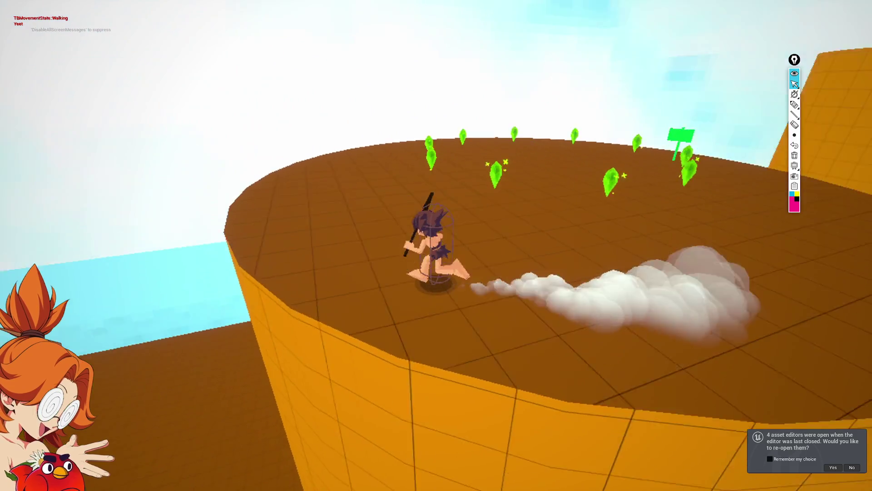
pyautogui.press('w')
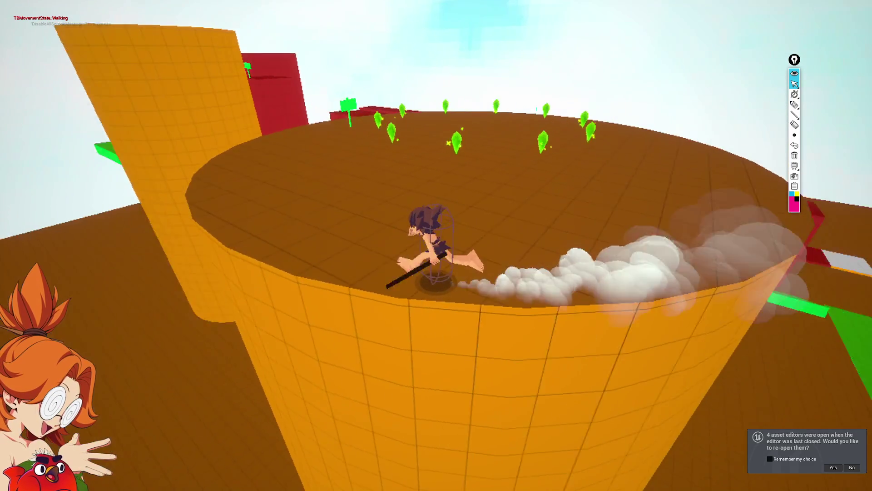
pyautogui.press('w')
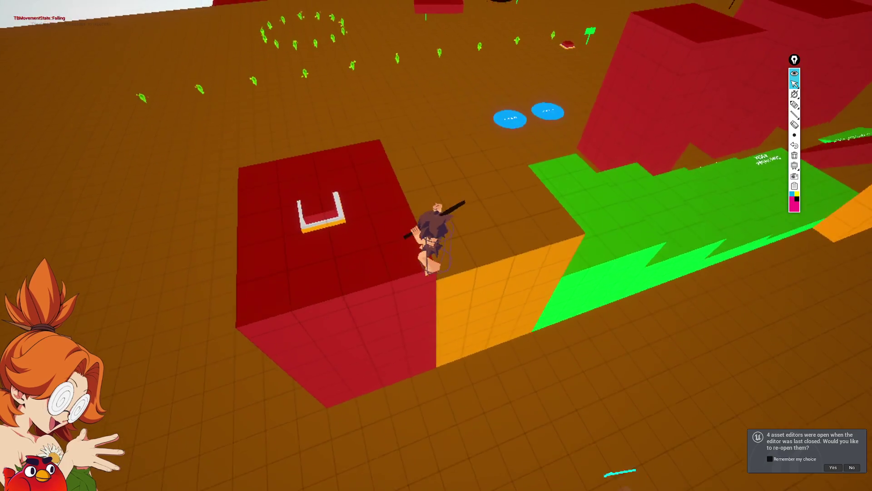
# Step: Jump onto the red tower top, leap off the red block and skid to a stop
pyautogui.press('w')
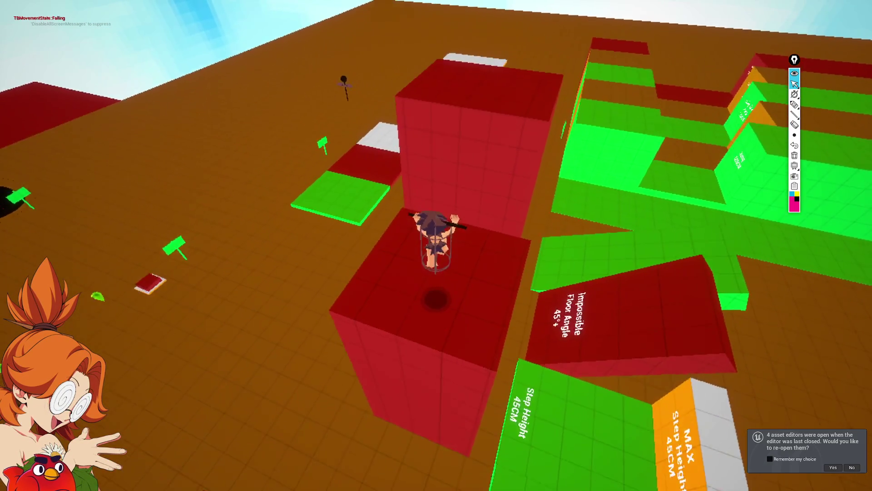
pyautogui.press('space')
pyautogui.press('w')
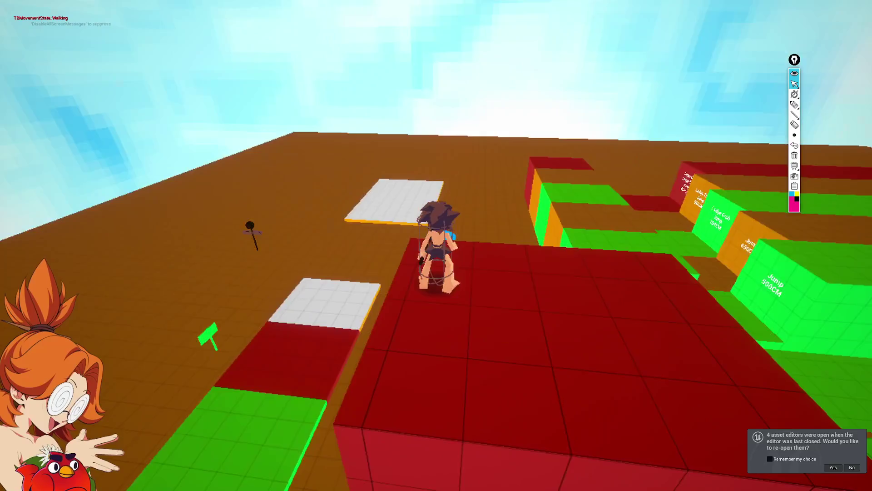
pyautogui.press('space')
pyautogui.press('w')
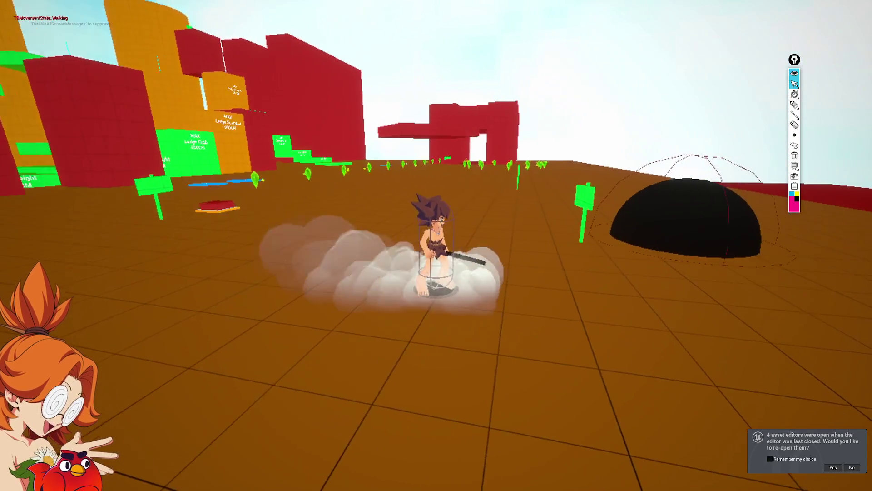
pyautogui.press('s')
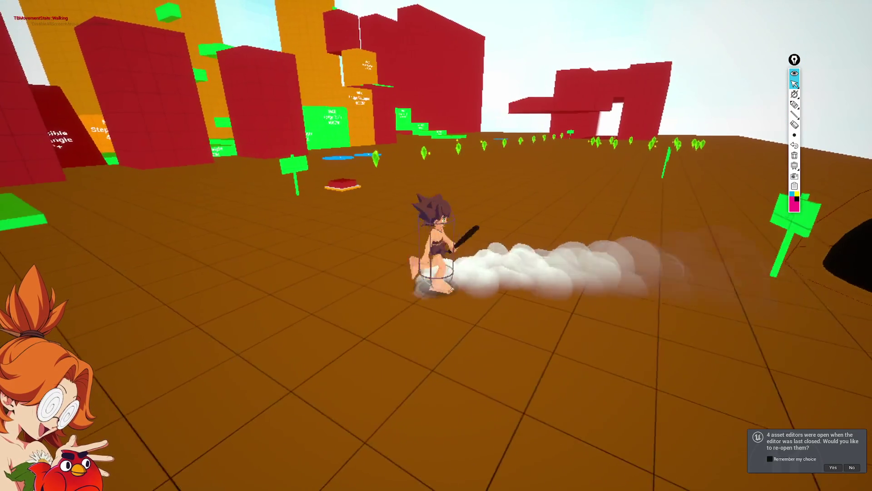
# Step: Run past the blue pads and hop up the Hip Height 75CM, green and Jump Height blocks
pyautogui.press('w')
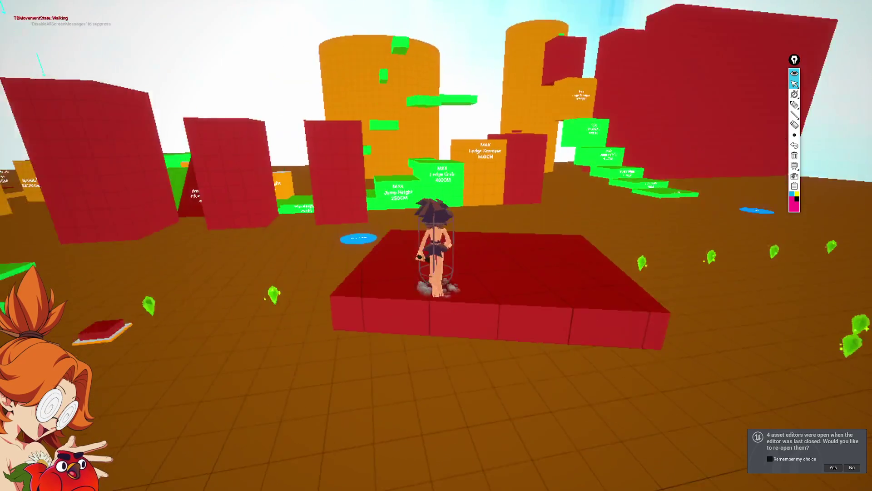
pyautogui.press('w')
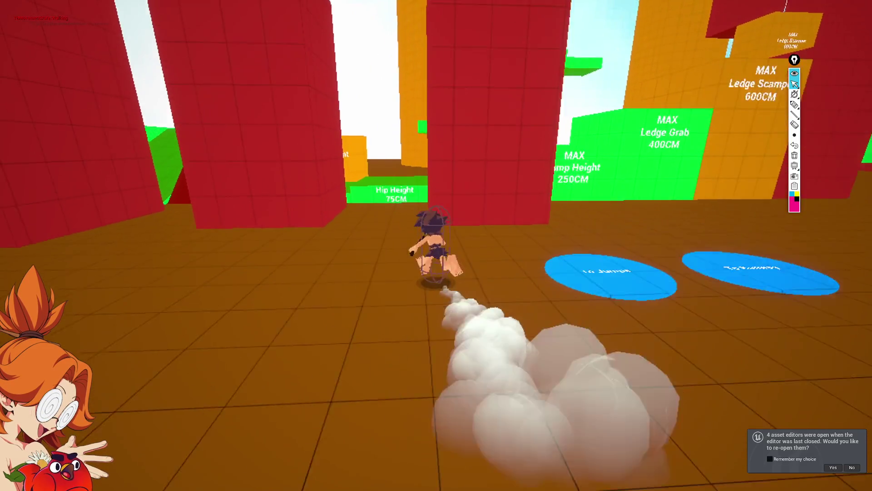
pyautogui.press('space')
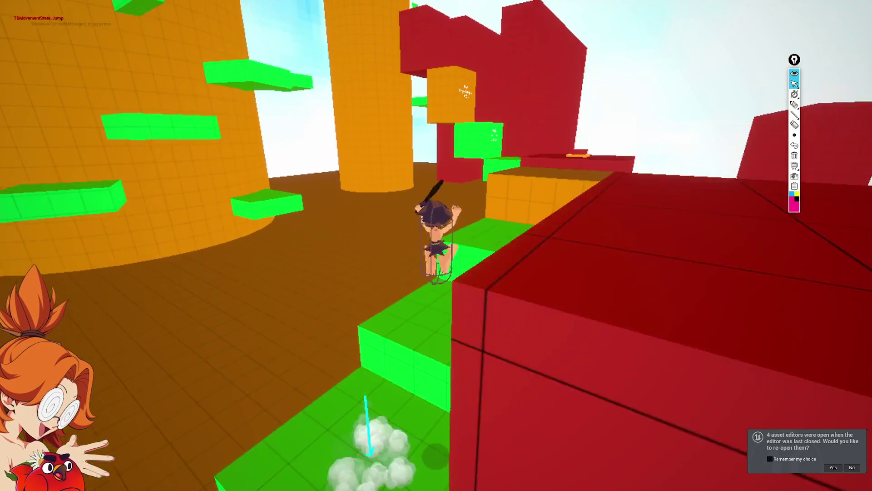
pyautogui.press('w')
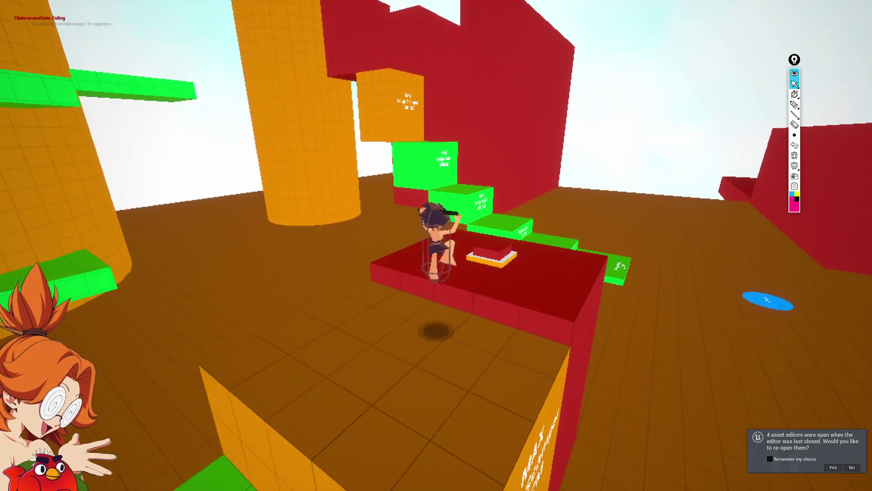
pyautogui.press('space')
pyautogui.press('w')
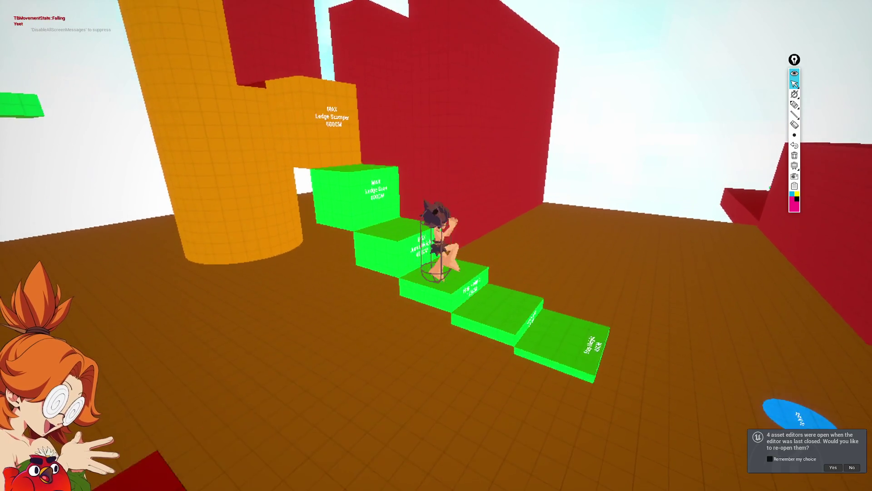
pyautogui.press('space')
pyautogui.press('w')
pyautogui.press('space')
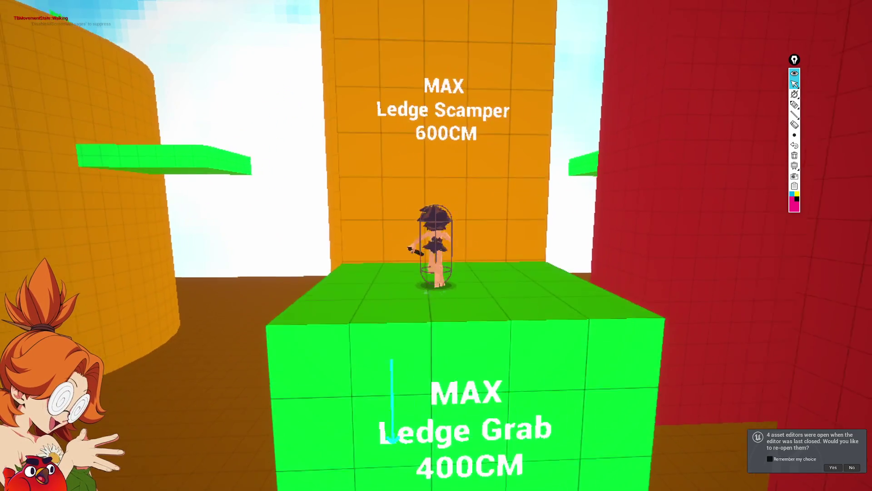
# Step: Drop to the floor and wall-jump repeatedly up the red wall to test maximum jump height
pyautogui.press('w')
pyautogui.press('space')
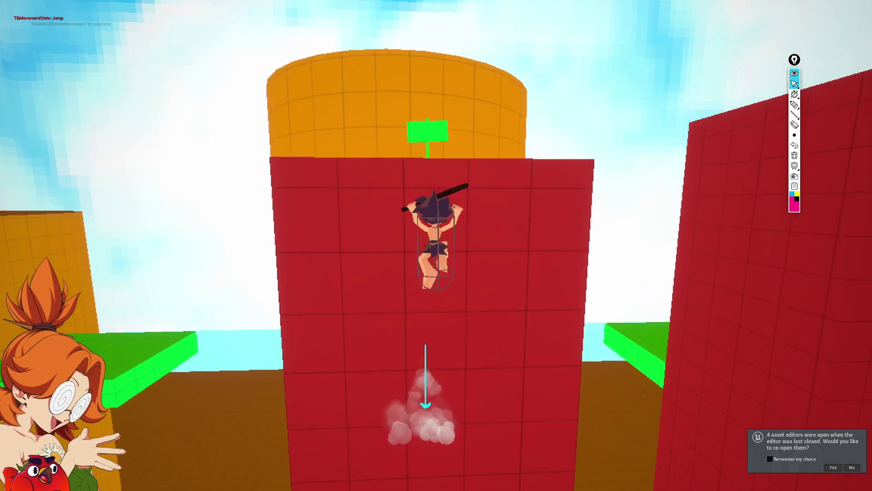
pyautogui.press('space')
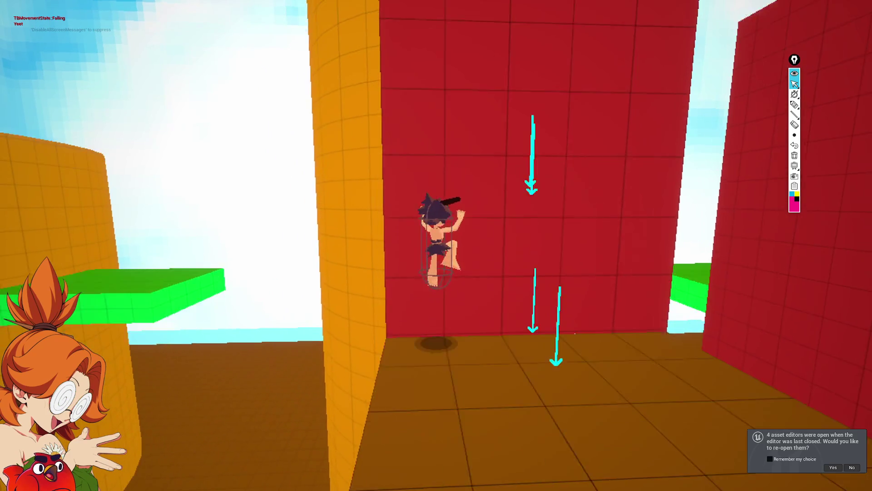
pyautogui.press('space')
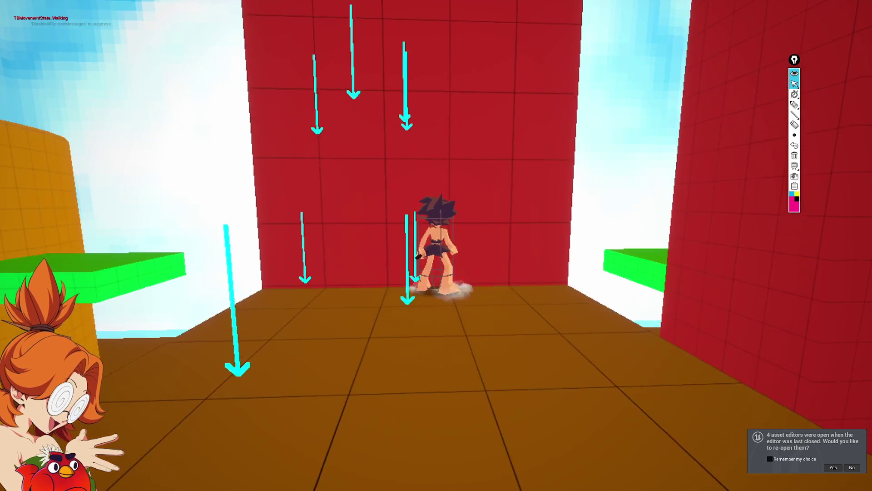
# Step: Launch up the red wall several times and climb onto its top ledge
pyautogui.press('space')
pyautogui.press('space')
pyautogui.press('space')
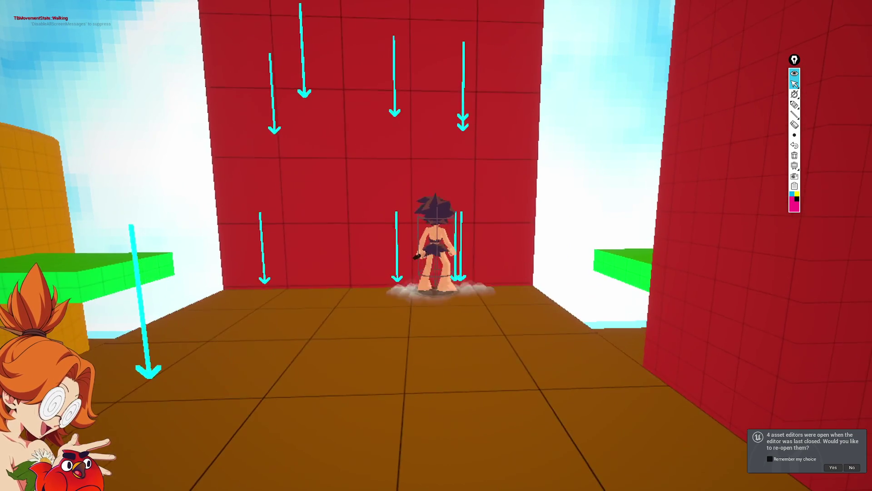
pyautogui.press('space')
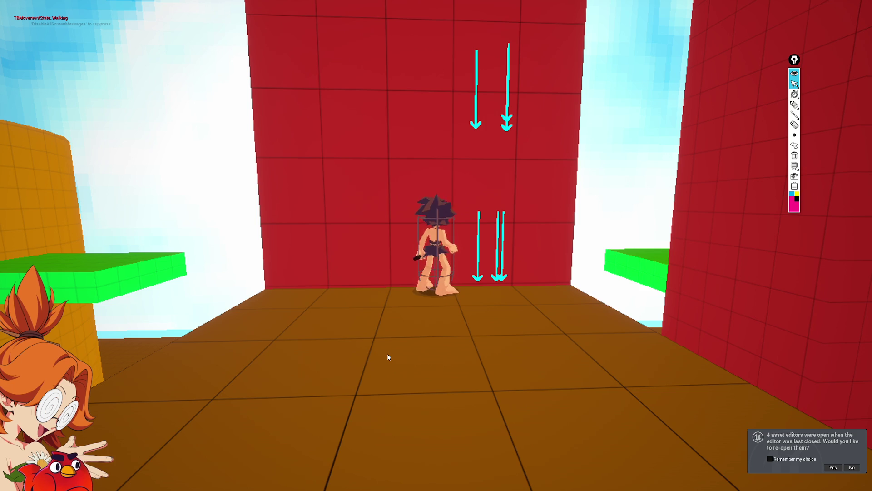
pyautogui.press('space')
pyautogui.press('space')
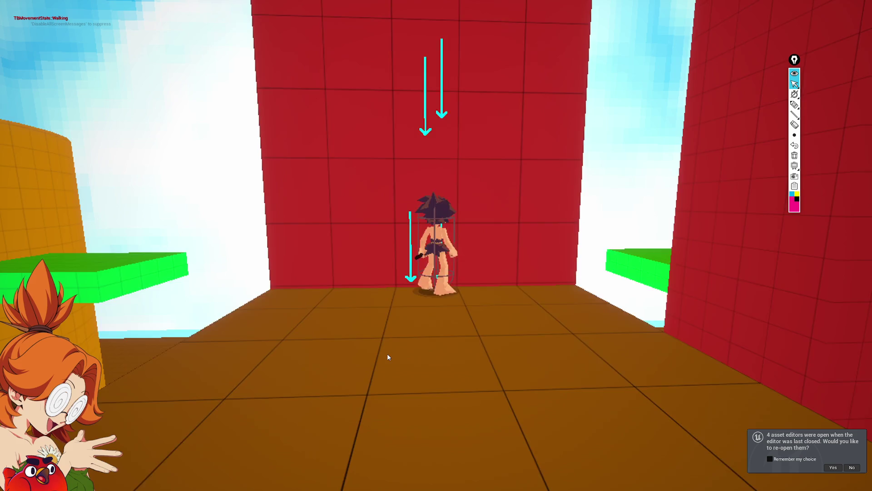
pyautogui.press('space')
pyautogui.press('space')
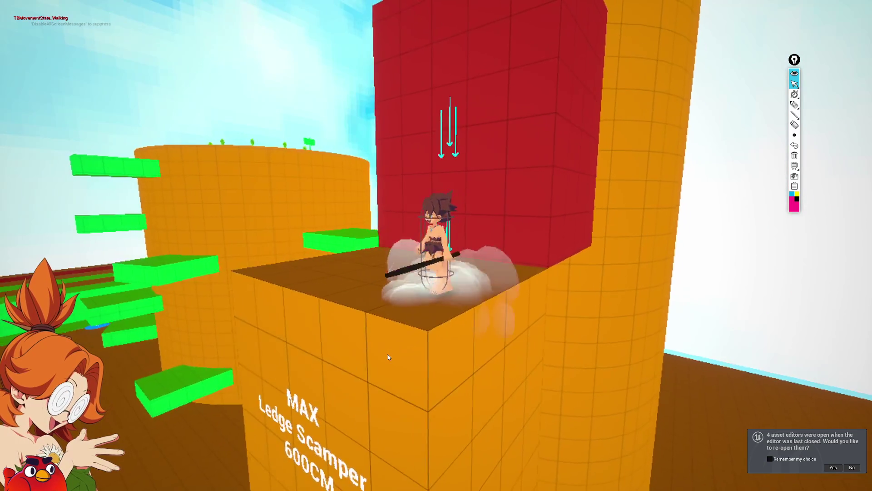
# Step: Climb the Ledge Scamper wall, dive toward the green steps, dash back to the red wall, then stop playing
pyautogui.press('w')
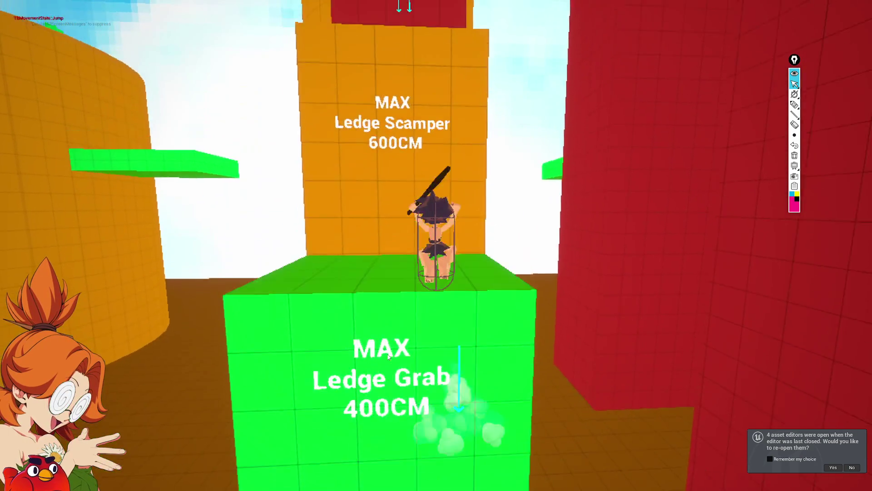
pyautogui.press('space')
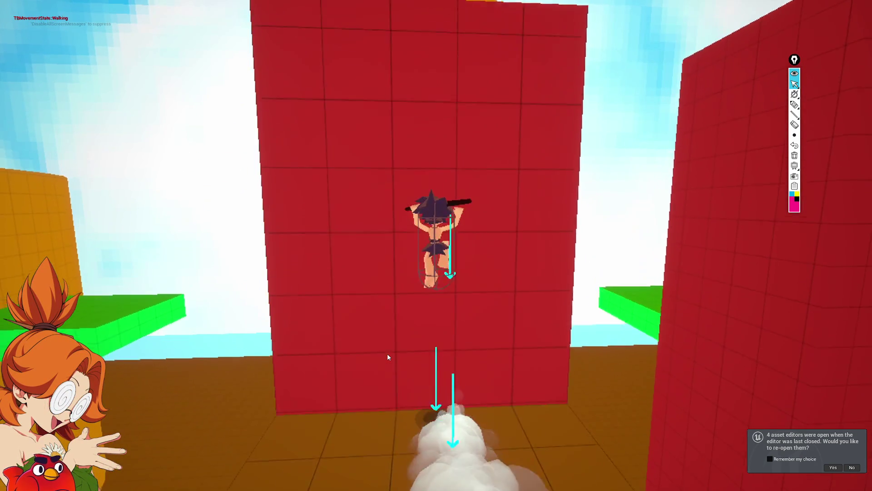
pyautogui.press('space')
pyautogui.press('w')
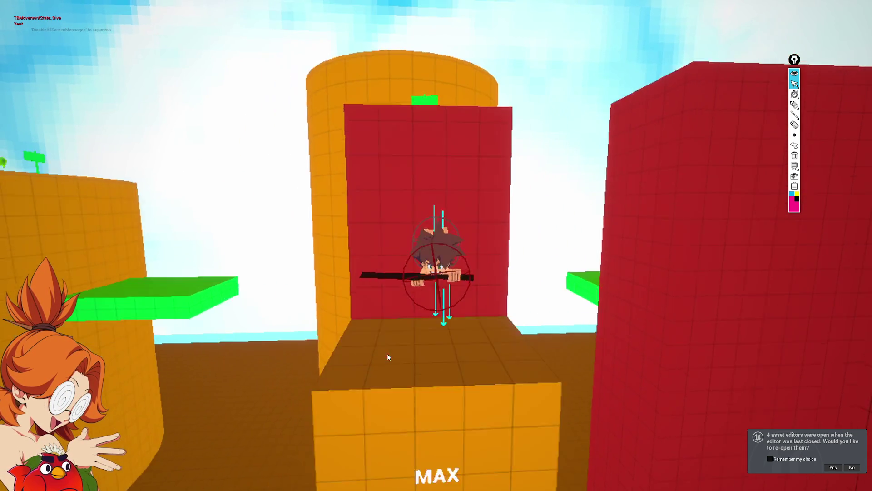
pyautogui.press('s')
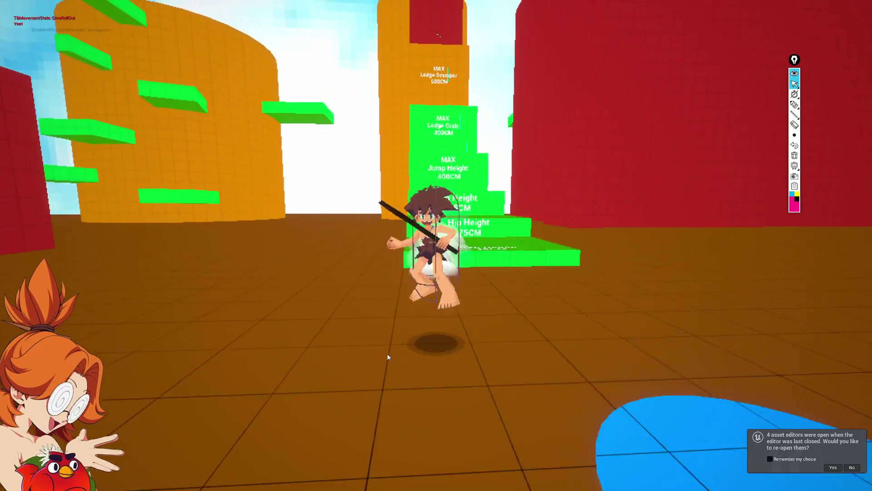
pyautogui.press('w')
pyautogui.press('a')
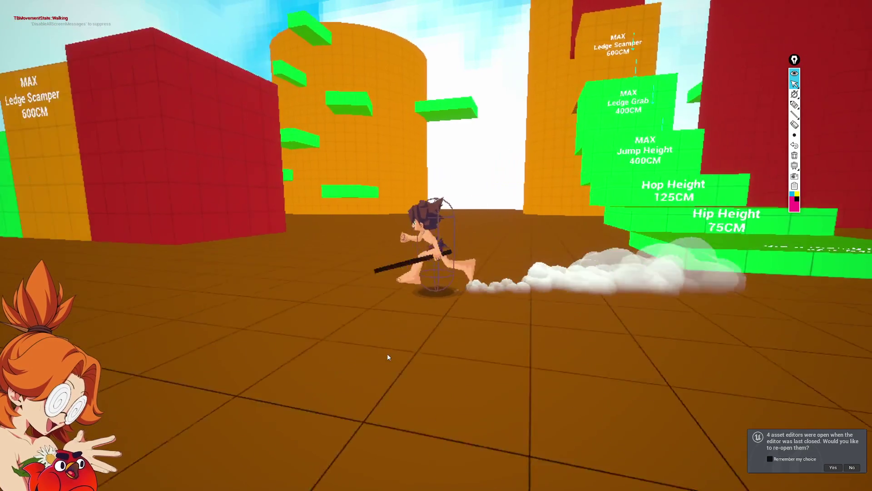
pyautogui.press('space')
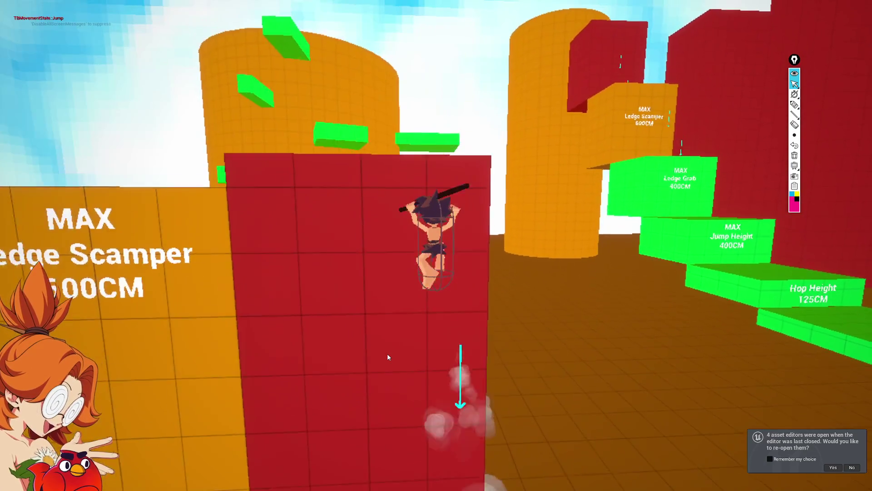
pyautogui.press('Escape')
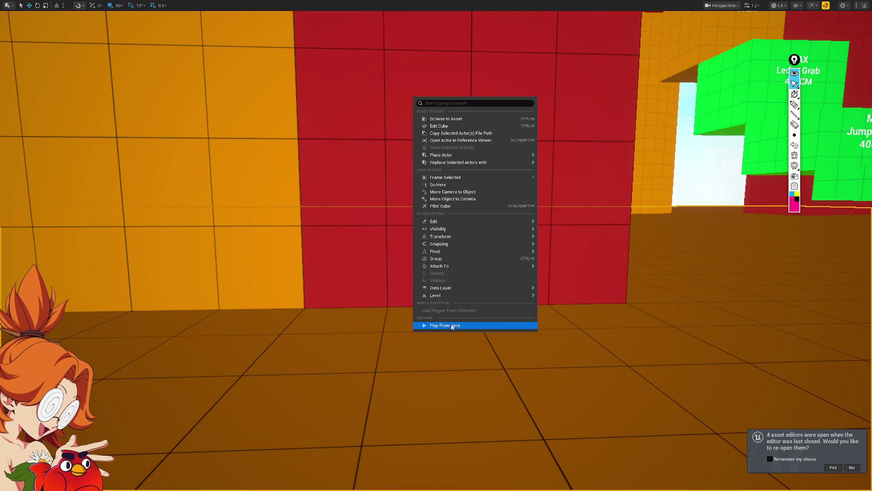
# Step: Play from here at the red wall, scamper up the red and orange Ledge Scamper walls, then stop and restore the editor layout
pyautogui.click(453, 326)
pyautogui.press('space')
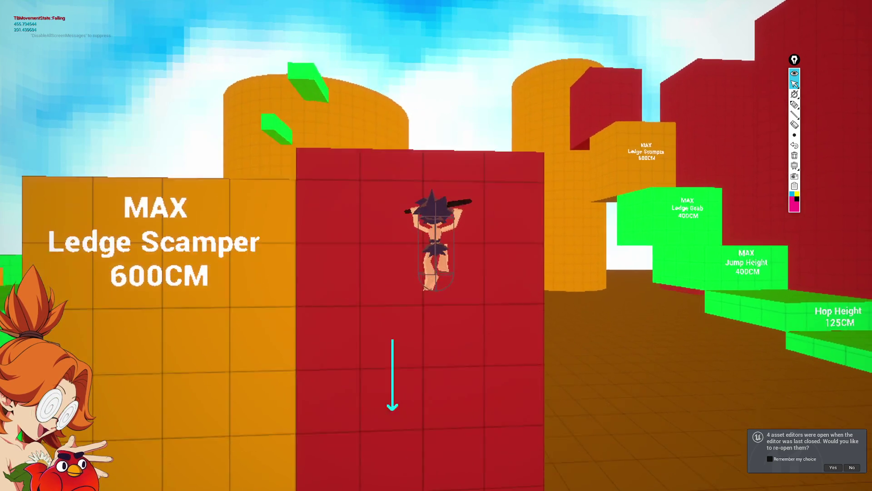
pyautogui.press('space')
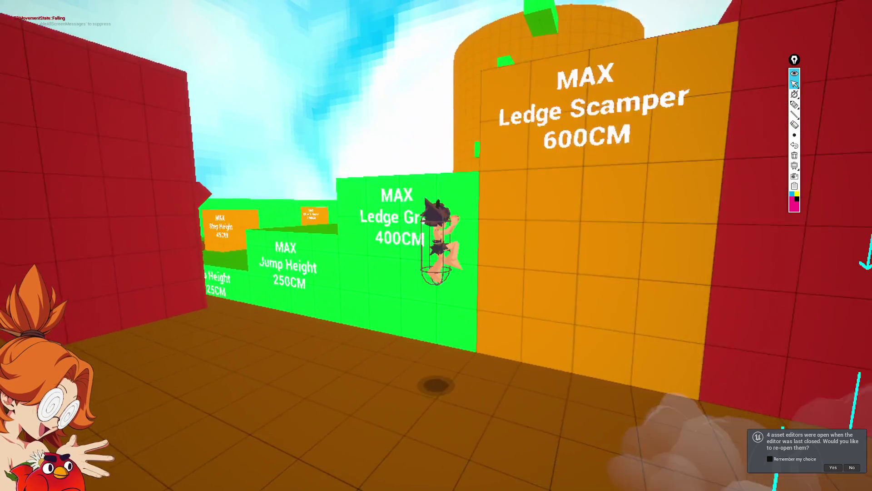
pyautogui.press('space')
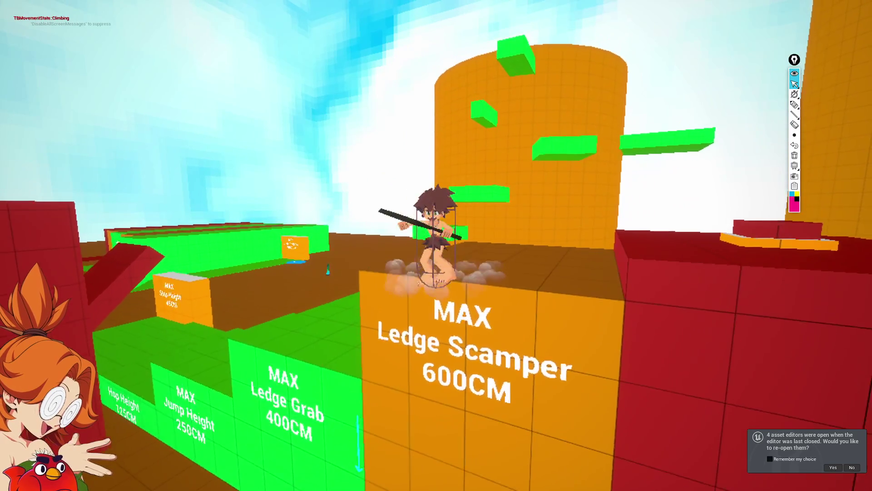
pyautogui.press('space')
pyautogui.press('space')
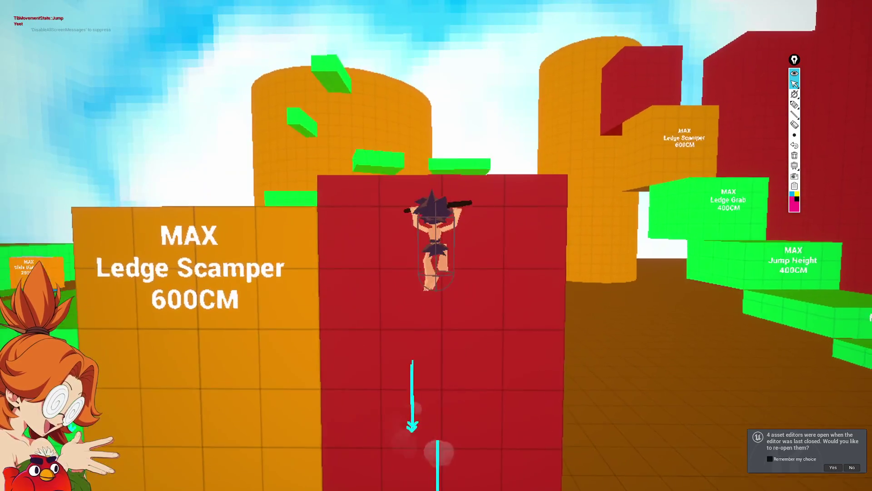
pyautogui.press('space')
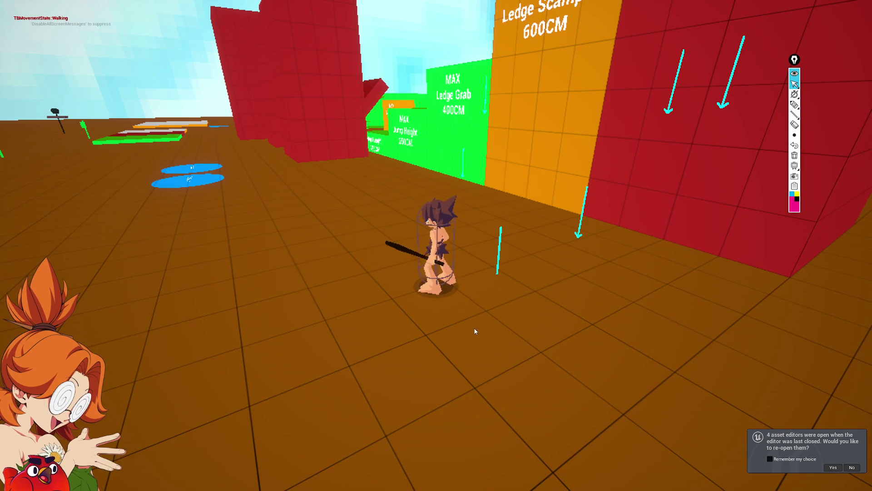
pyautogui.press('Escape')
pyautogui.press('F11')
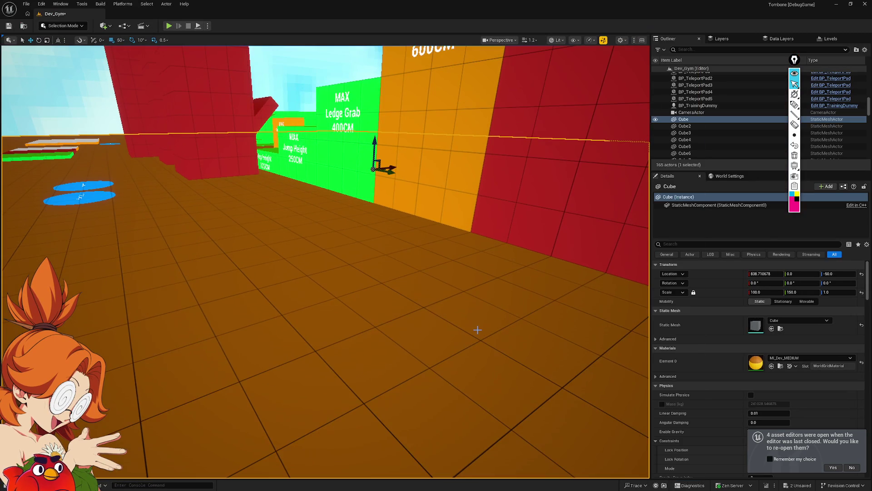
# Step: Start a Play From Here session at the selected Cube and give the game mouse control
pyautogui.rightClick(312, 345)
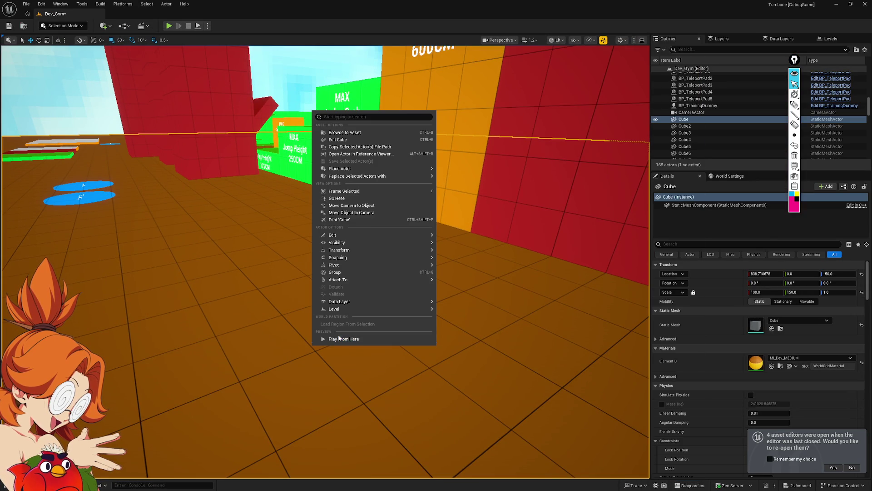
pyautogui.click(338, 339)
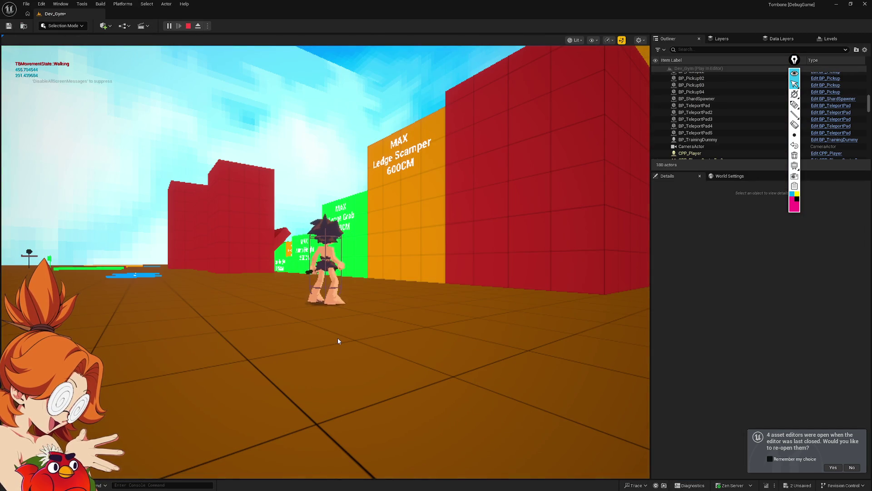
pyautogui.click(337, 337)
# Step: Scamper onto the orange ledge, grab the red block's ledge, drop down and turn toward the Ledge Grab wall
pyautogui.press('space')
pyautogui.press('w')
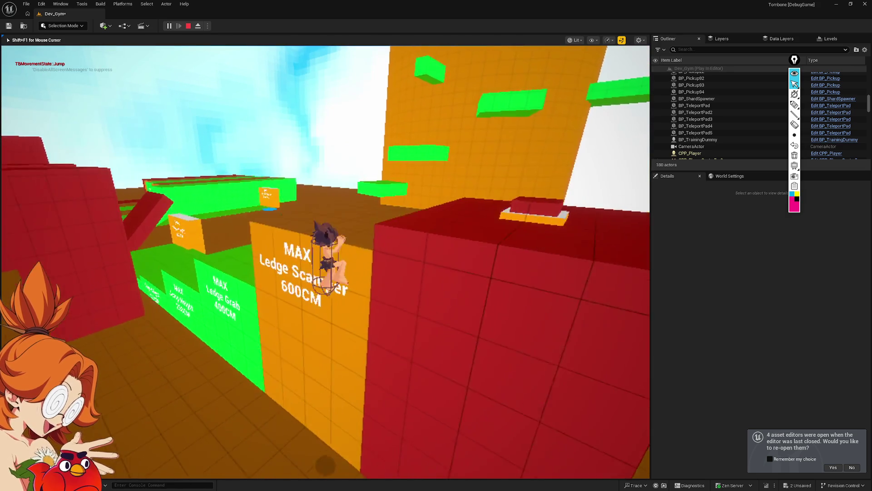
pyautogui.press('w')
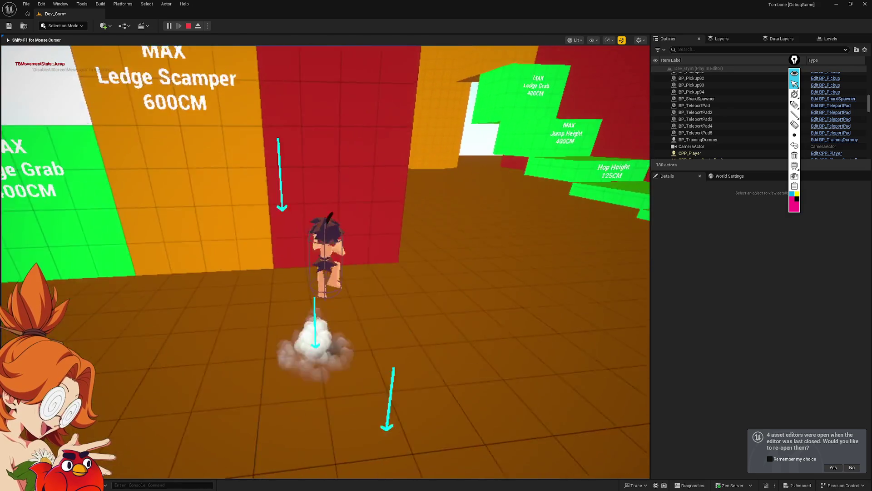
pyautogui.press('space')
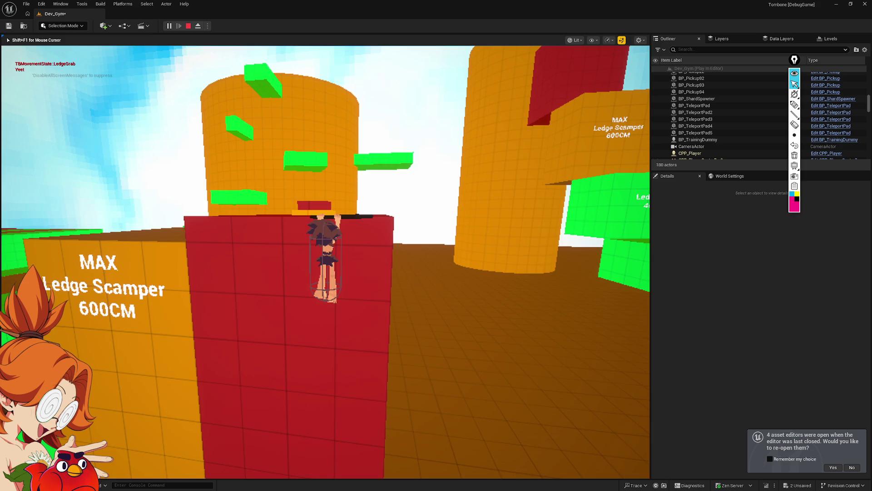
pyautogui.press('s')
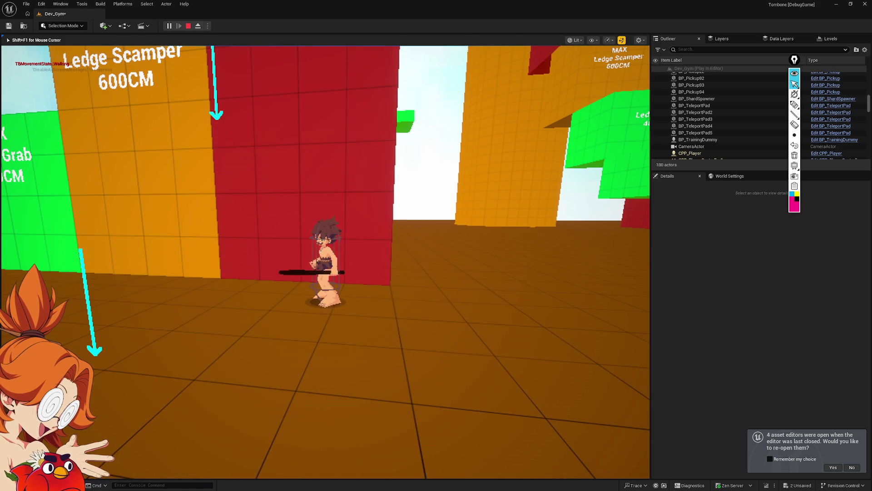
pyautogui.press('shift')
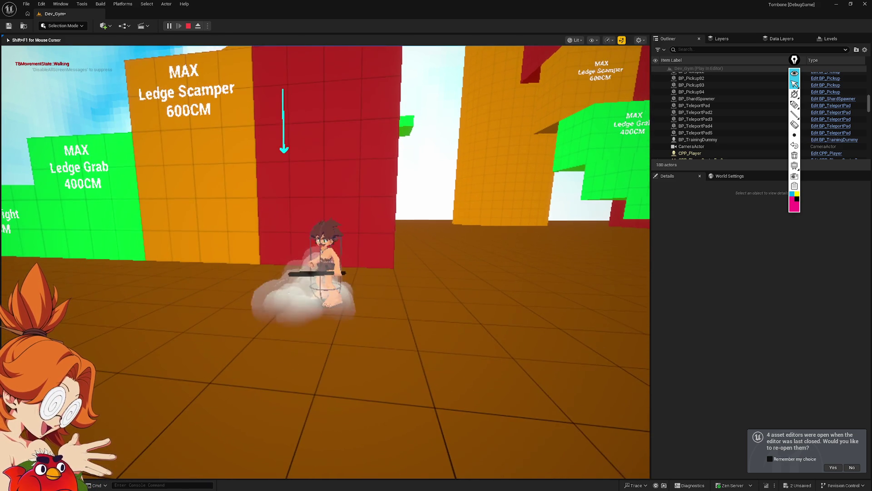
# Step: Jump repeatedly up the red wall, run toward the green steps and make the game view fullscreen
pyautogui.press('space')
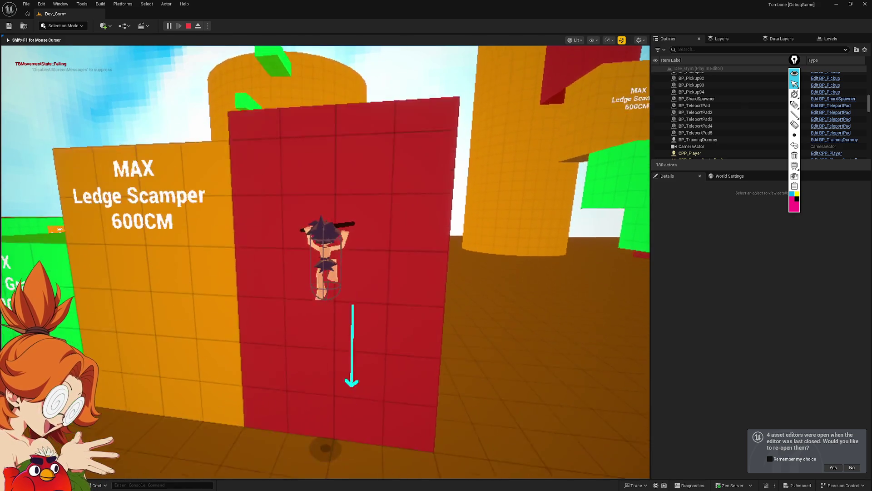
pyautogui.press('space')
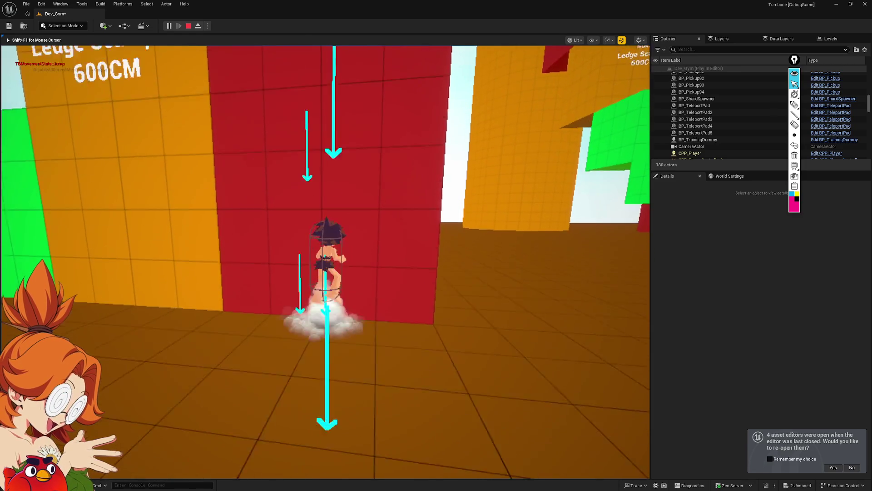
pyautogui.press('space')
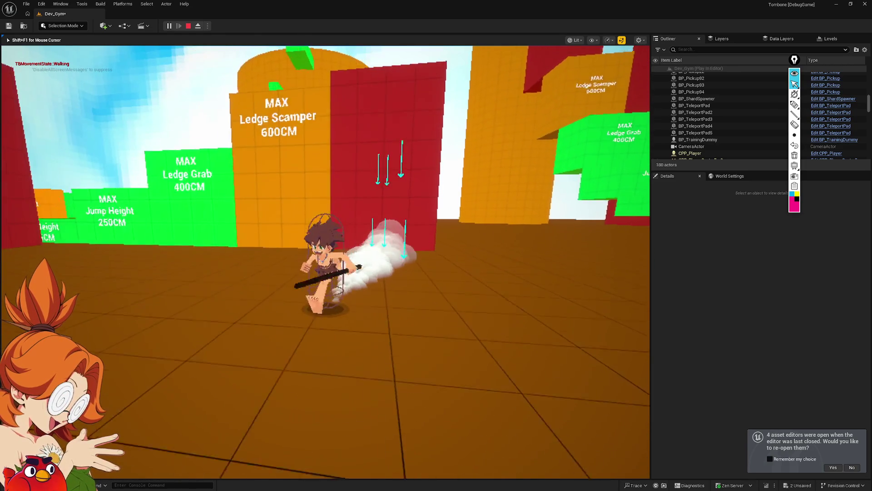
pyautogui.press('space')
pyautogui.press('space')
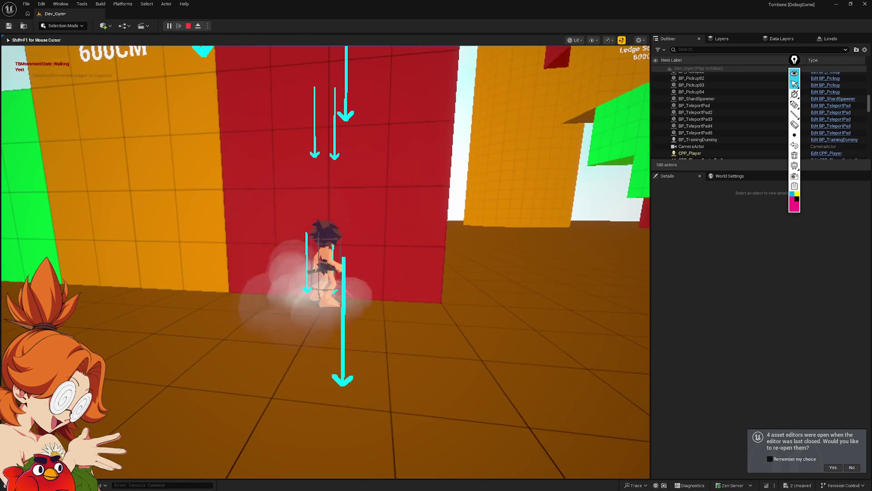
pyautogui.press('space')
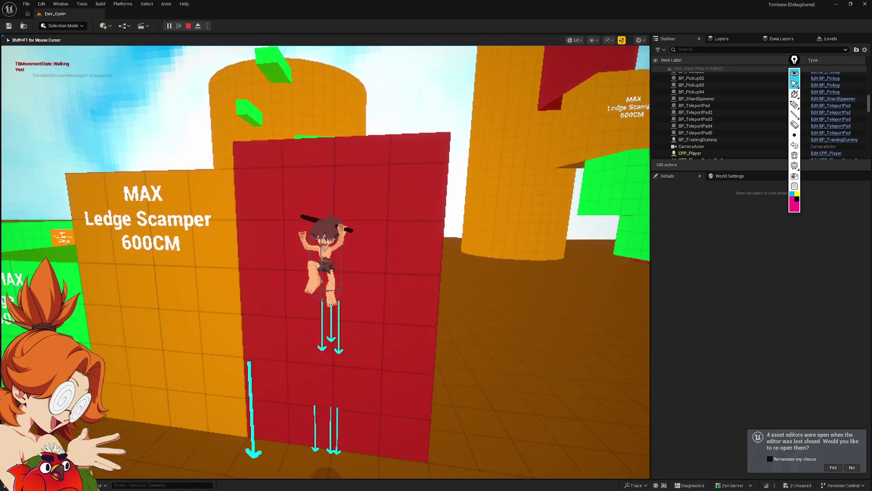
pyautogui.press('space')
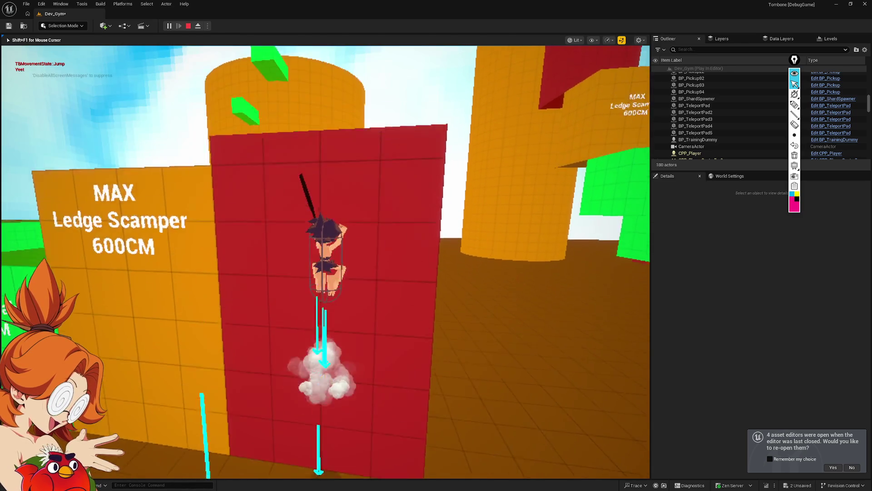
pyautogui.press('w')
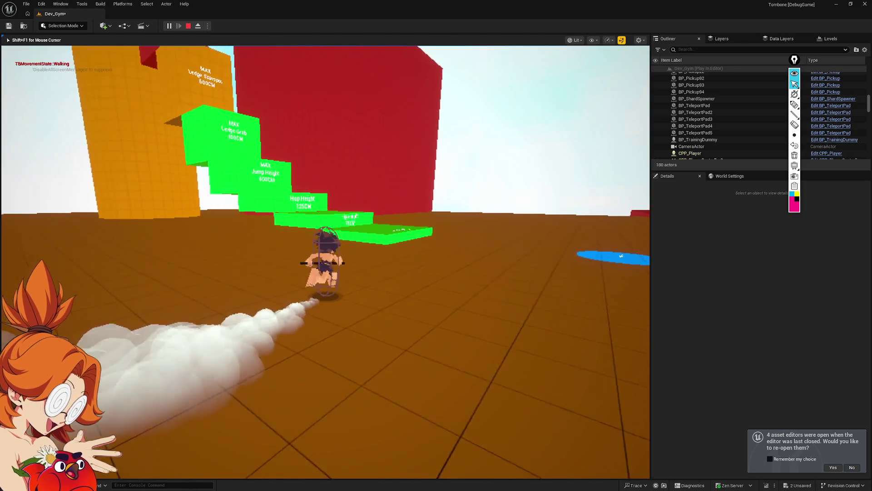
pyautogui.press('F11')
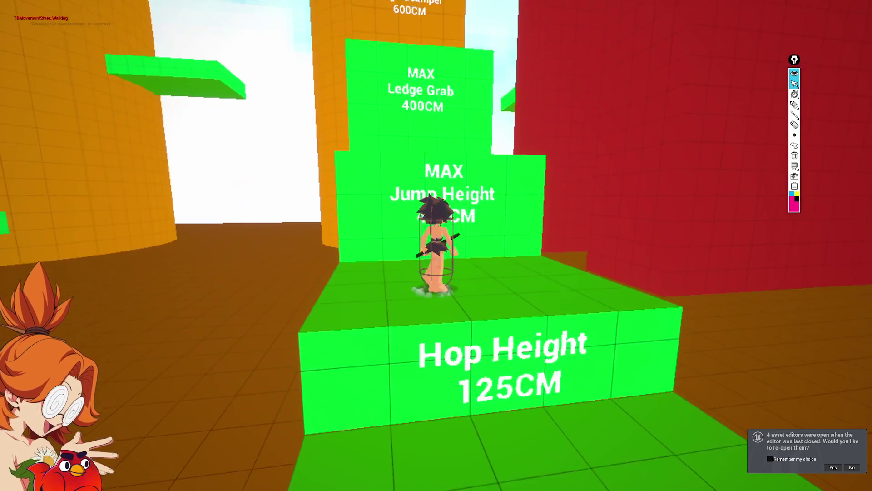
# Step: Hop up the green steps onto the Ledge Grab block, then jump the red wall and climb onto the red block
pyautogui.press('space')
pyautogui.press('space')
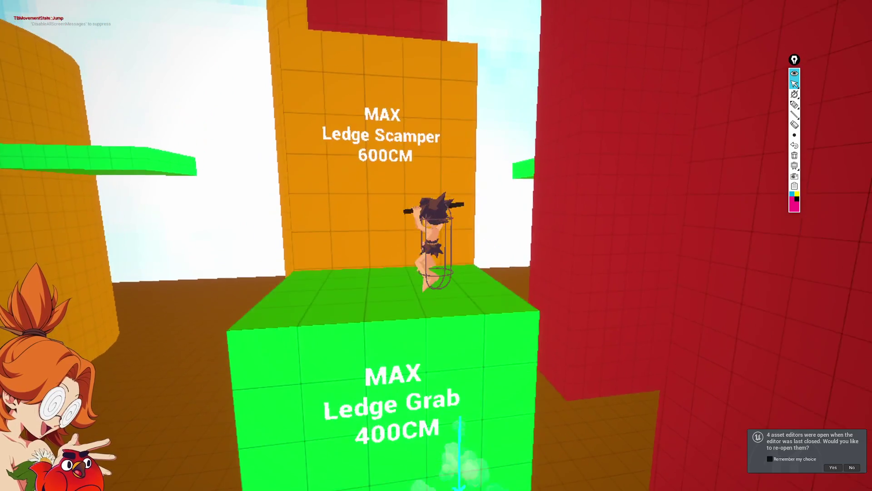
pyautogui.press('space')
pyautogui.press('space')
pyautogui.press('space')
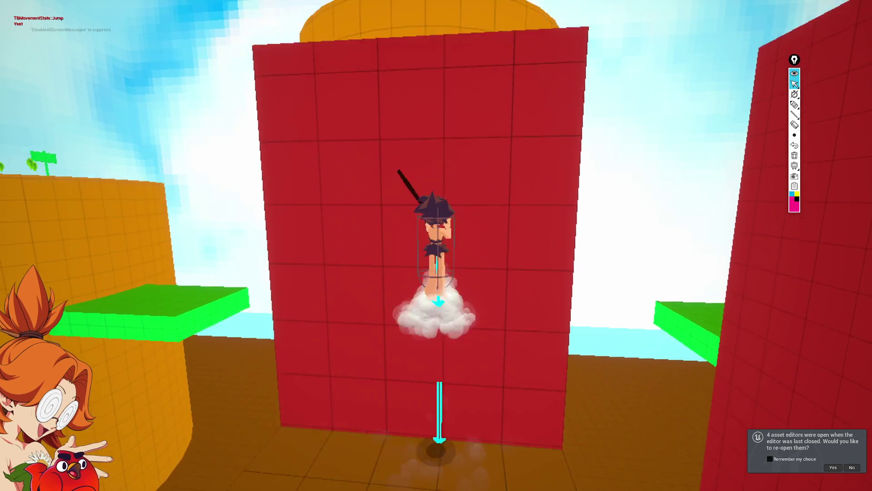
pyautogui.press('space')
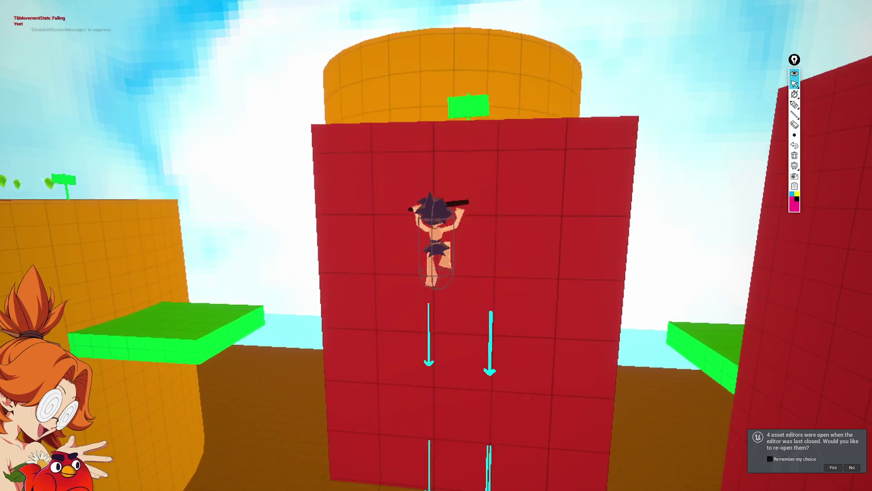
pyautogui.press('space')
pyautogui.press('space')
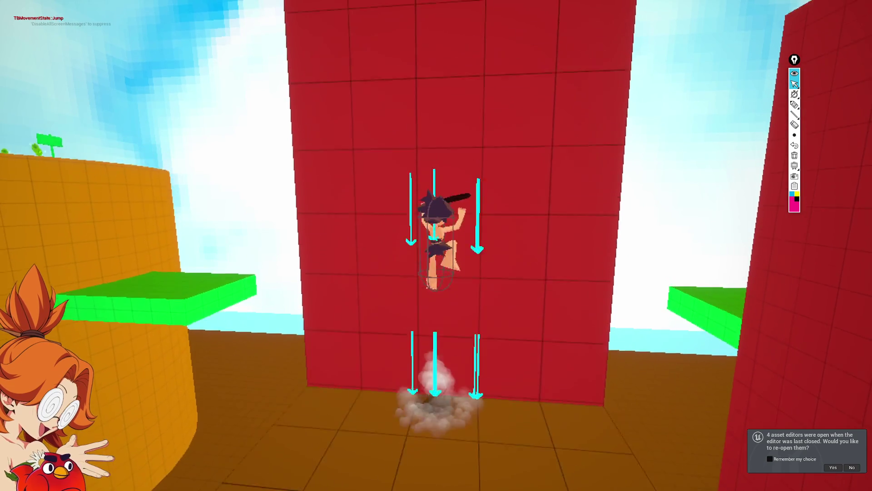
pyautogui.press('space')
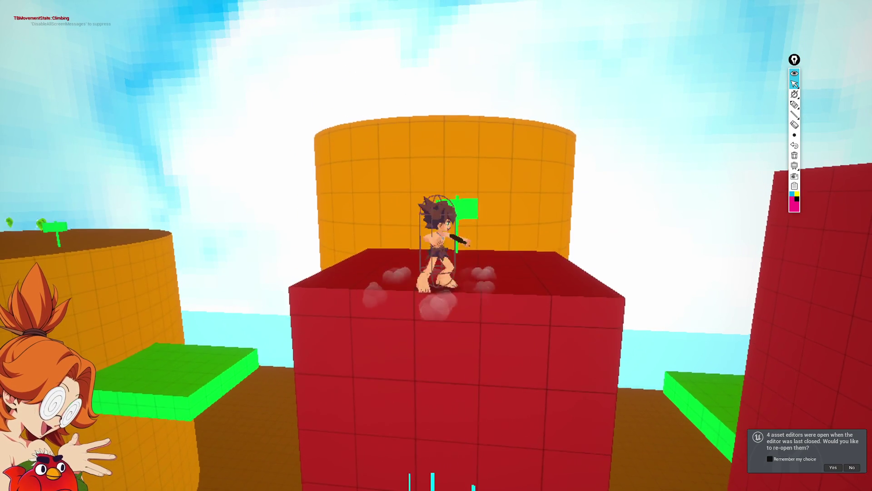
# Step: Jump up the red wall toward its top, leap off the red block and run back toward it
pyautogui.press('space')
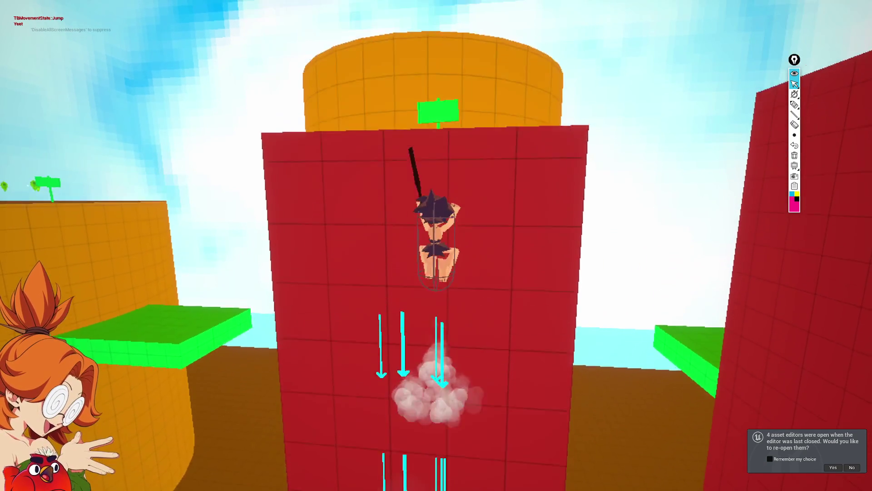
pyautogui.press('space')
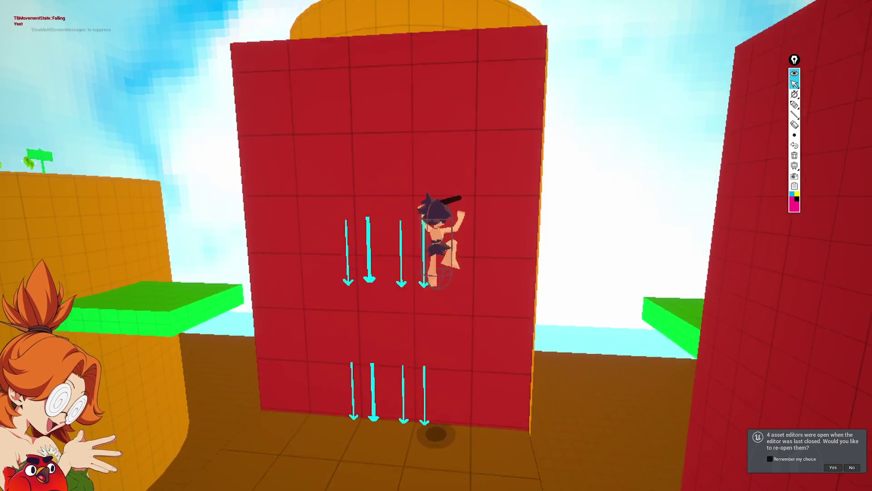
pyautogui.press('space')
pyautogui.press('space')
pyautogui.press('space')
pyautogui.press('space')
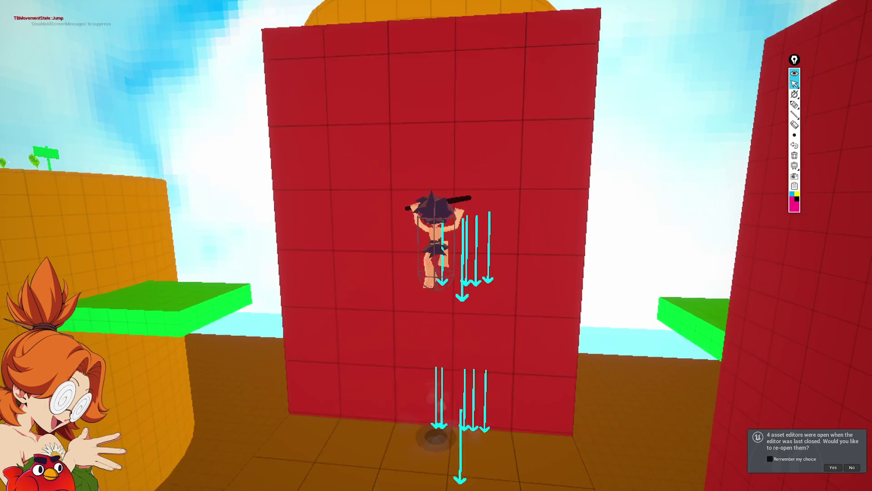
pyautogui.press('space')
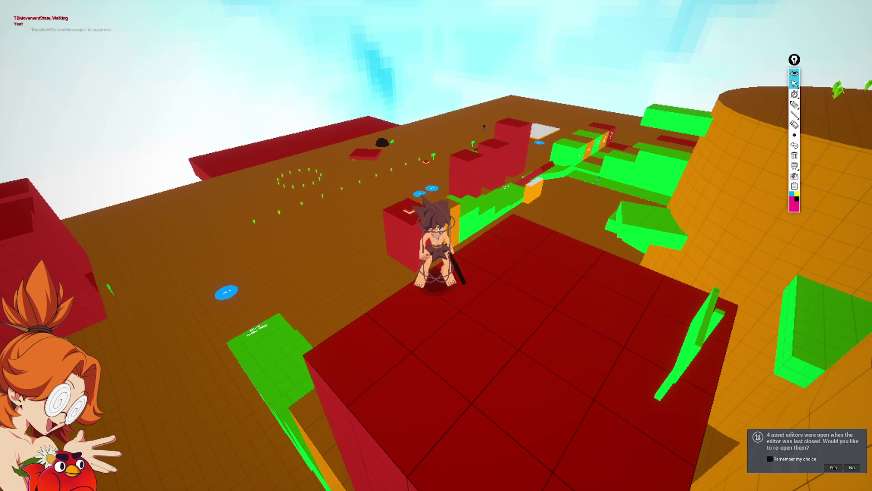
pyautogui.press('space')
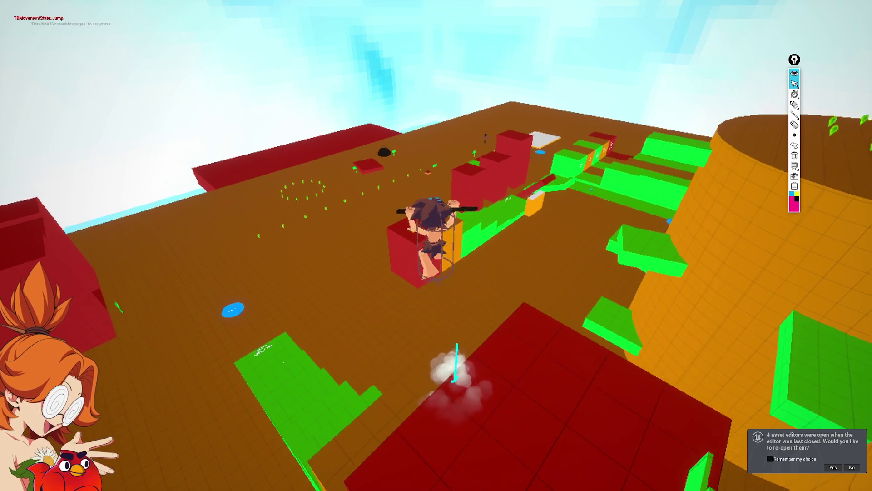
pyautogui.press('space')
pyautogui.press('w')
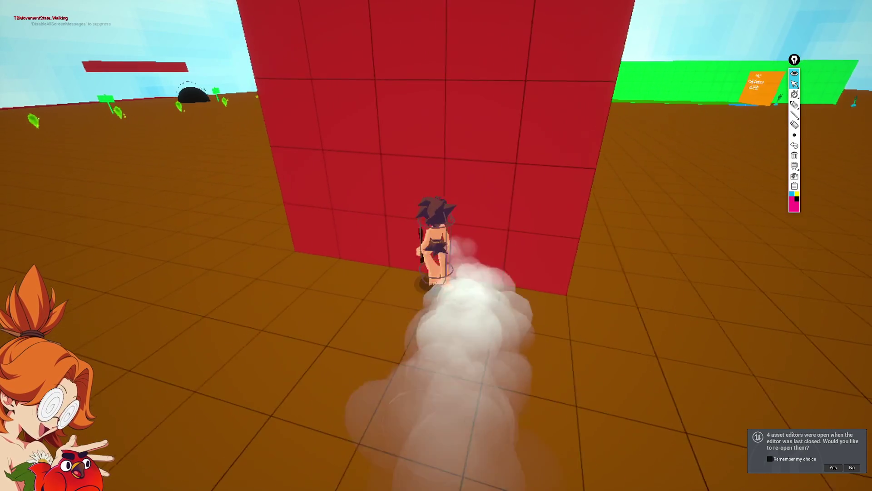
# Step: Scamper up the orange and red walls, drop and re-grab the ledge, then exit fullscreen and keep climbing
pyautogui.press('space')
pyautogui.press('w')
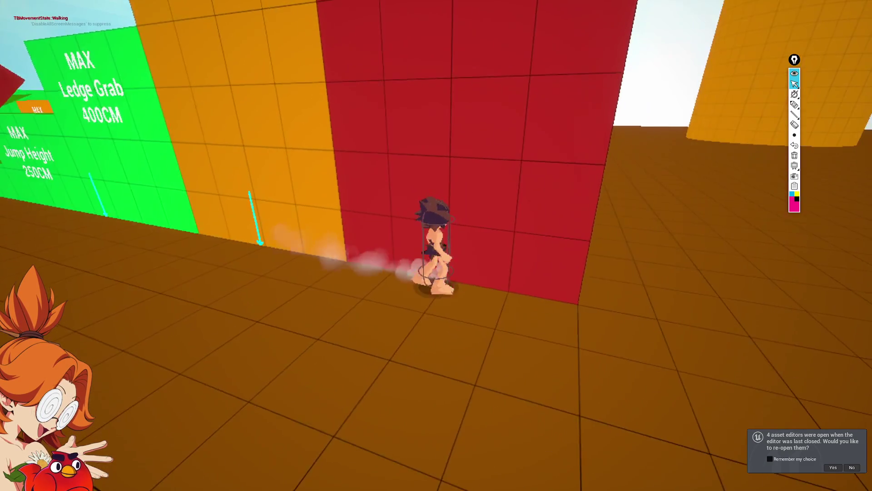
pyautogui.press('space')
pyautogui.press('space')
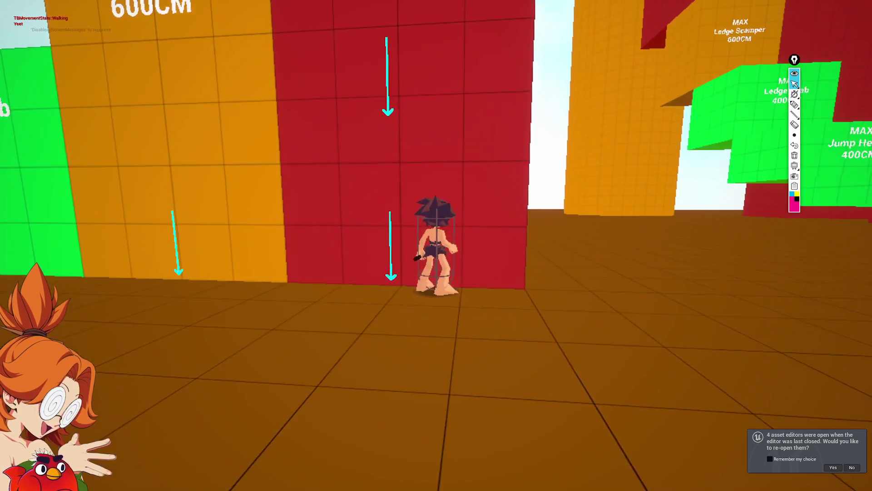
pyautogui.press('space')
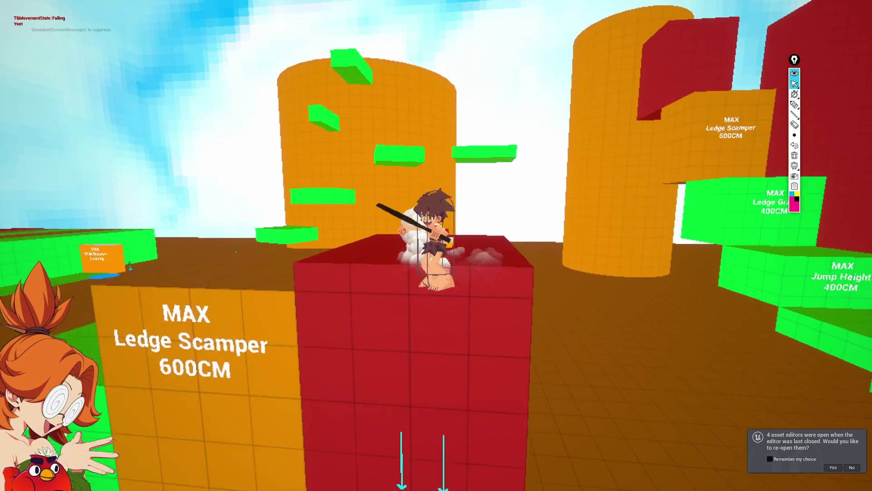
pyautogui.press('space')
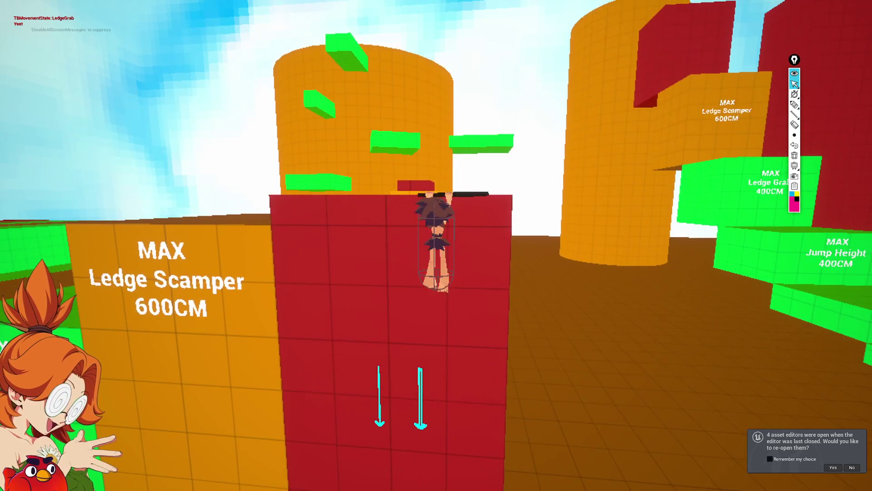
pyautogui.press('space')
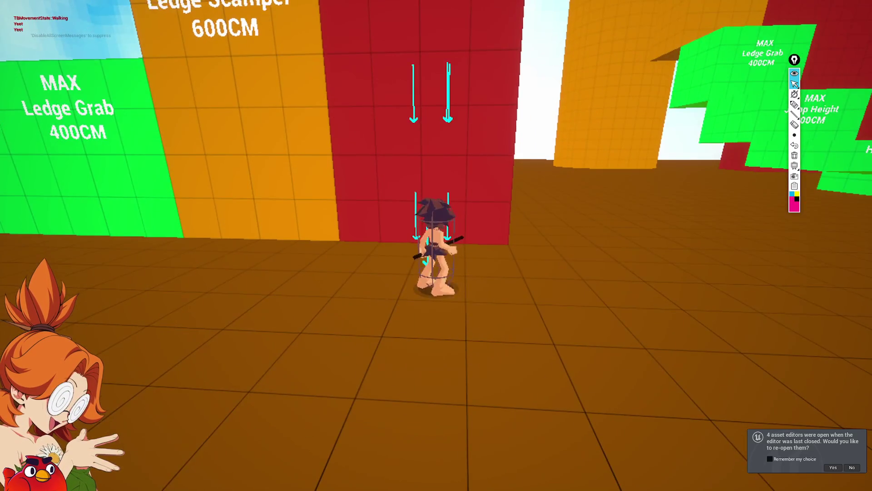
pyautogui.press('F11')
pyautogui.press('space')
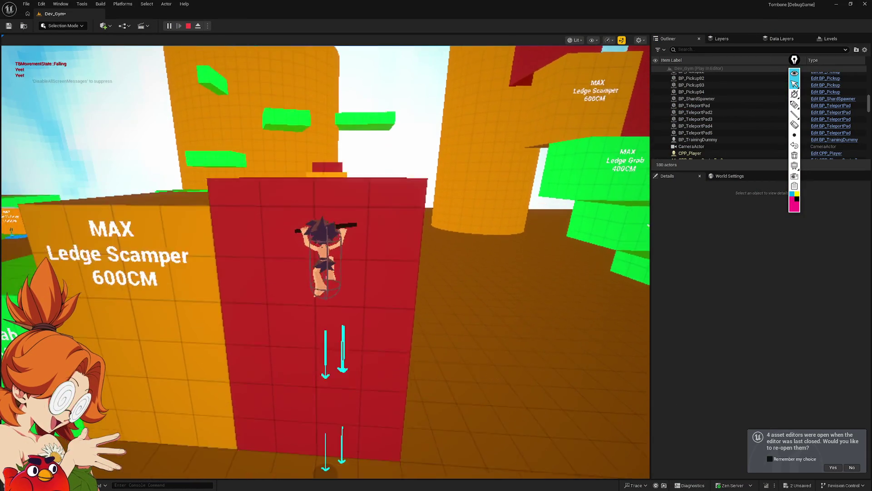
# Step: Grab, release and re-grab the red wall's ledge, climb onto it, then jump the Ledge Scamper wall and Ledge Grab block
pyautogui.press('space')
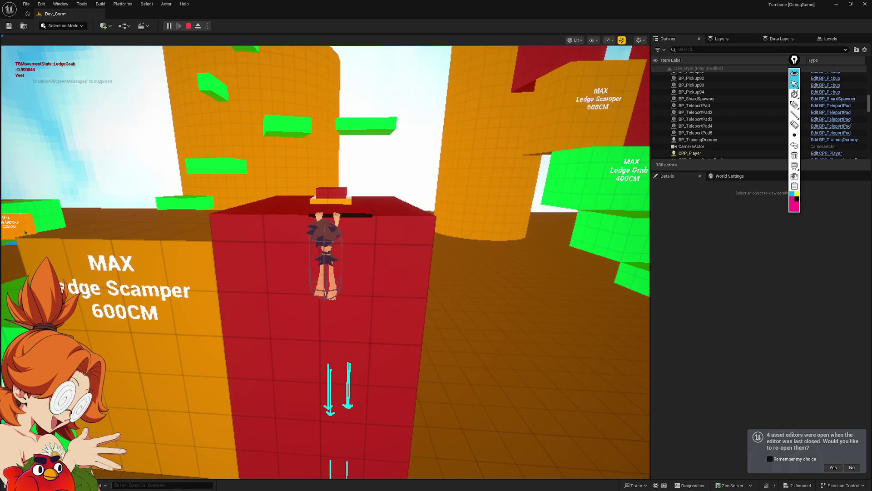
pyautogui.press('space')
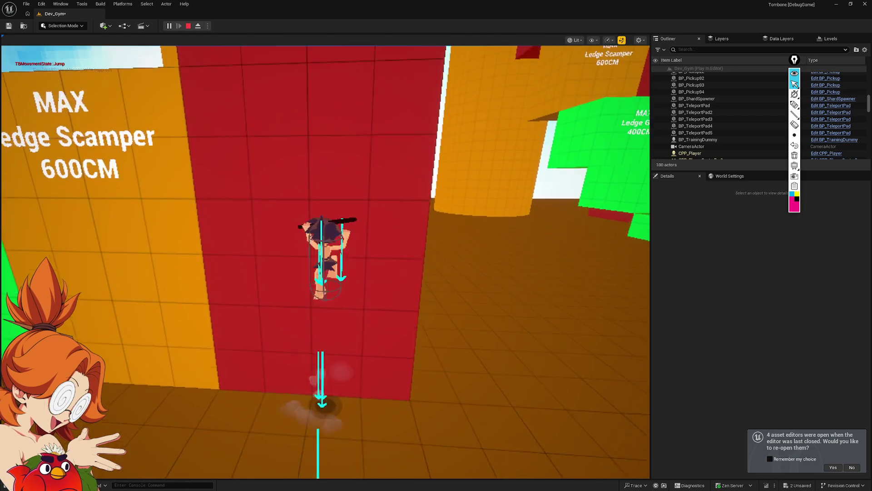
pyautogui.press('space')
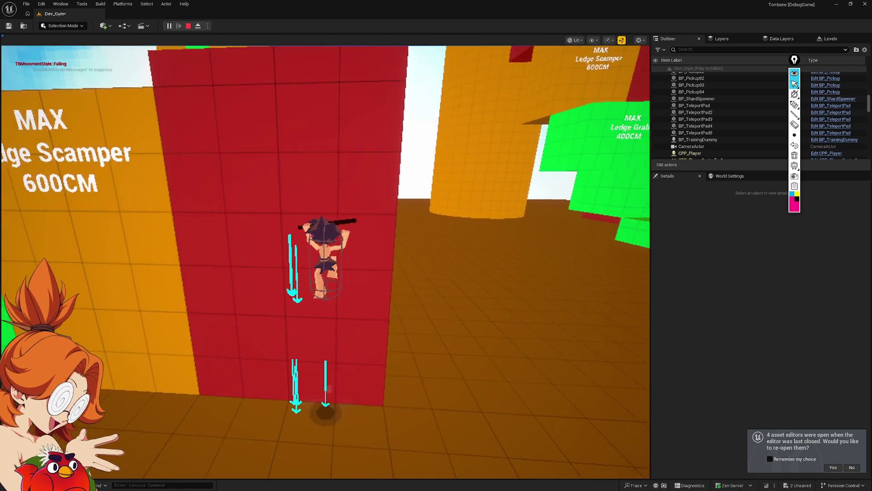
pyautogui.press('w')
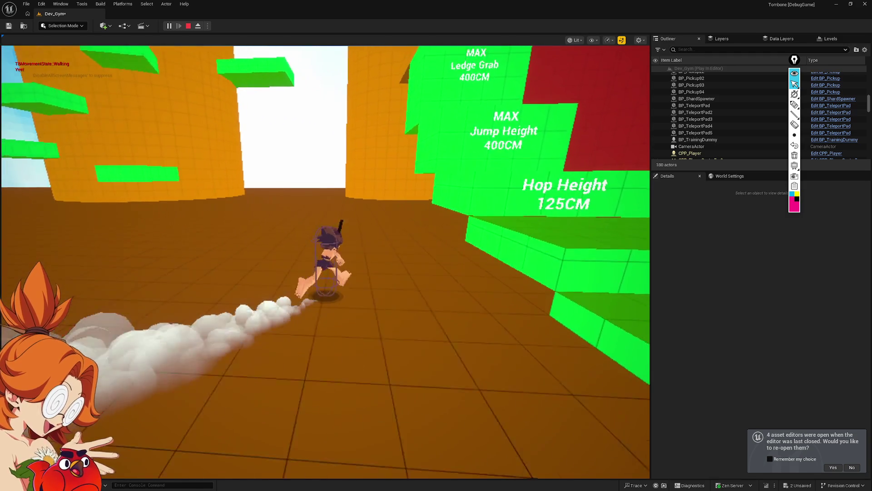
pyautogui.press('space')
pyautogui.press('space')
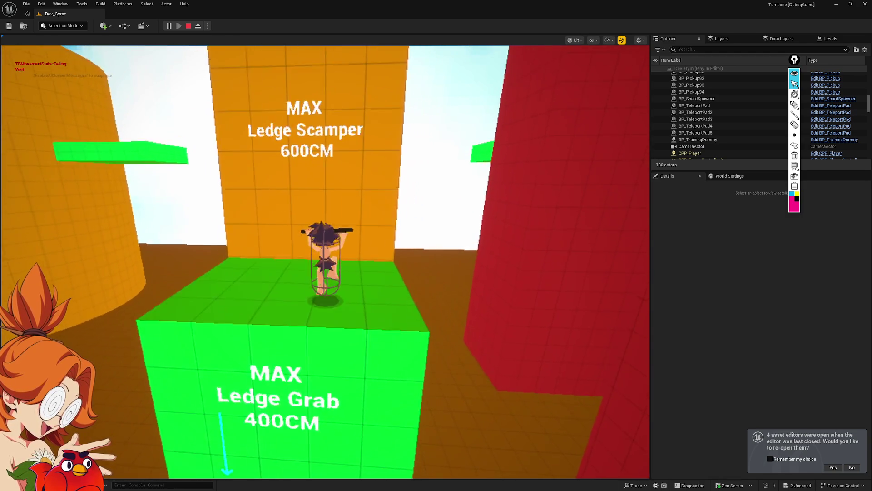
pyautogui.press('space')
pyautogui.press('space')
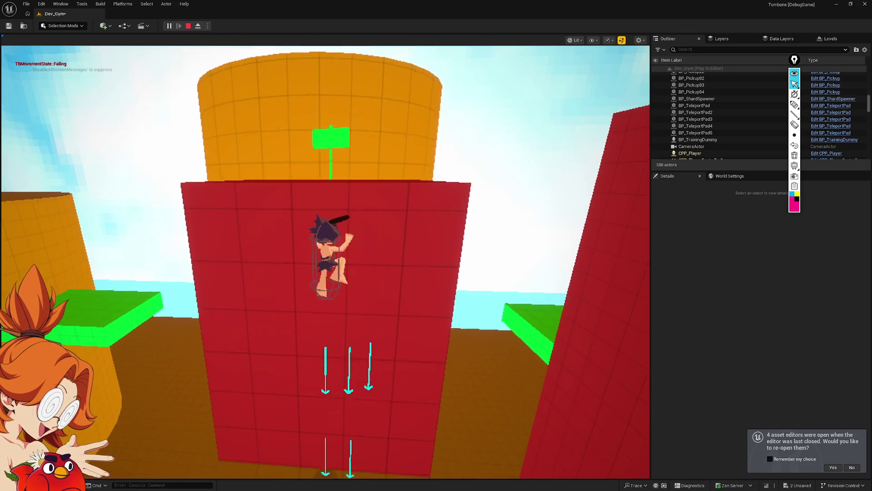
pyautogui.press('space')
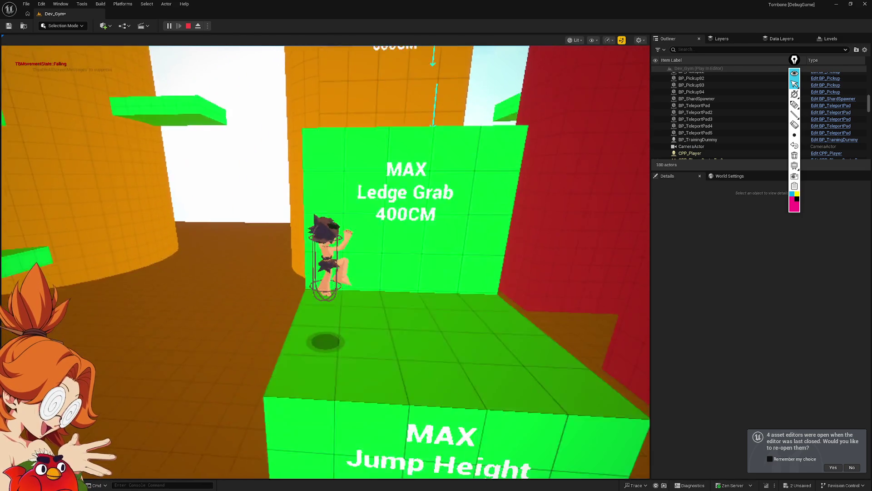
# Step: Climb the orange Ledge Scamper wall, jump the red and orange walls and higher red block, then drop with C
pyautogui.press('shift')
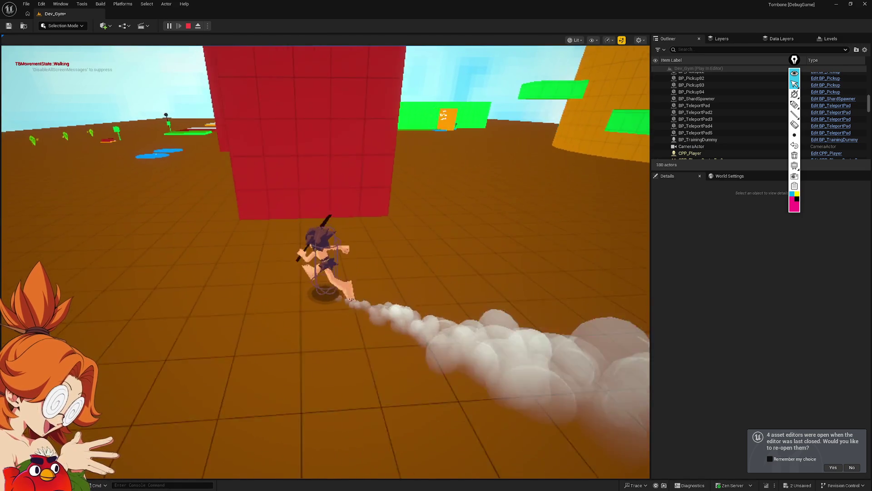
pyautogui.press('space')
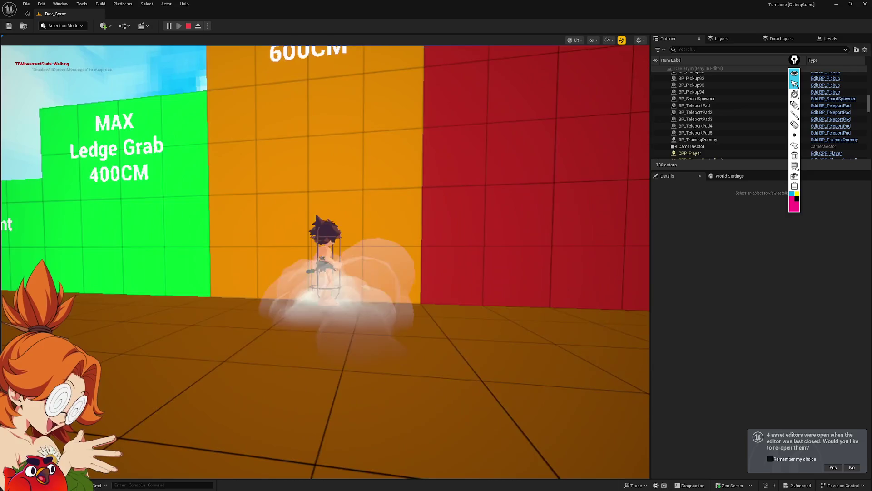
pyautogui.press('space')
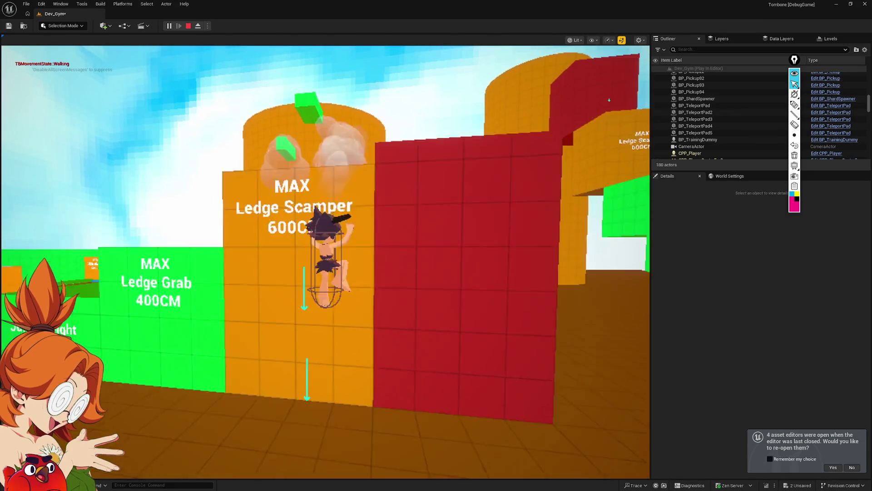
pyautogui.press('space')
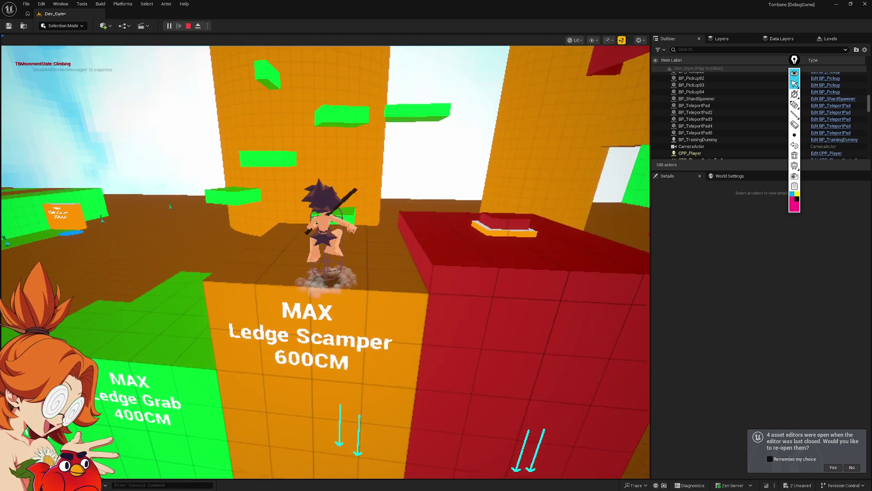
pyautogui.press('space')
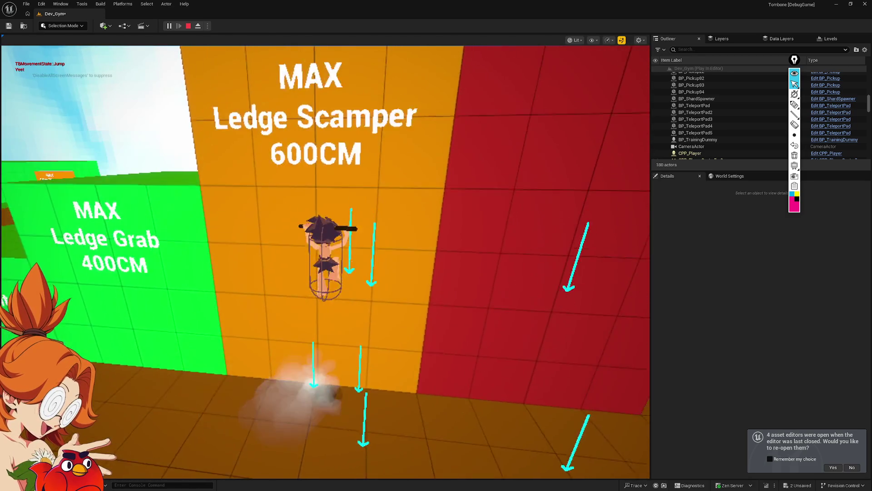
pyautogui.press('space')
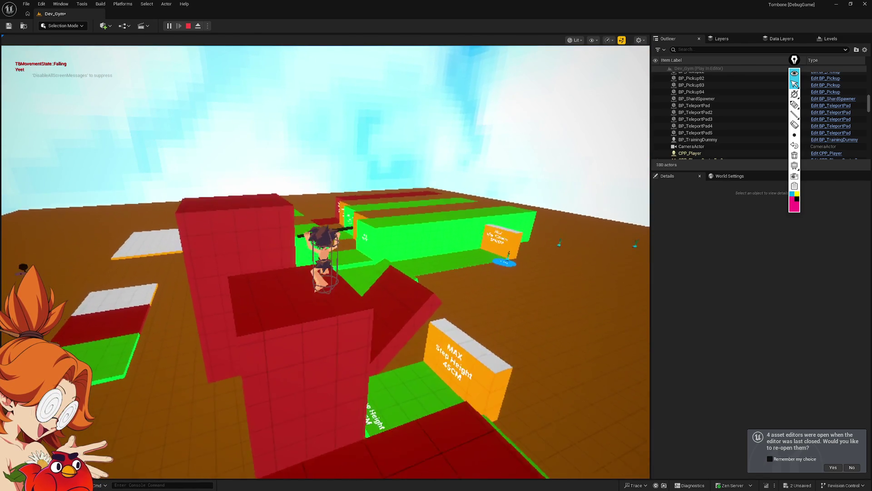
pyautogui.press('space')
pyautogui.press('space')
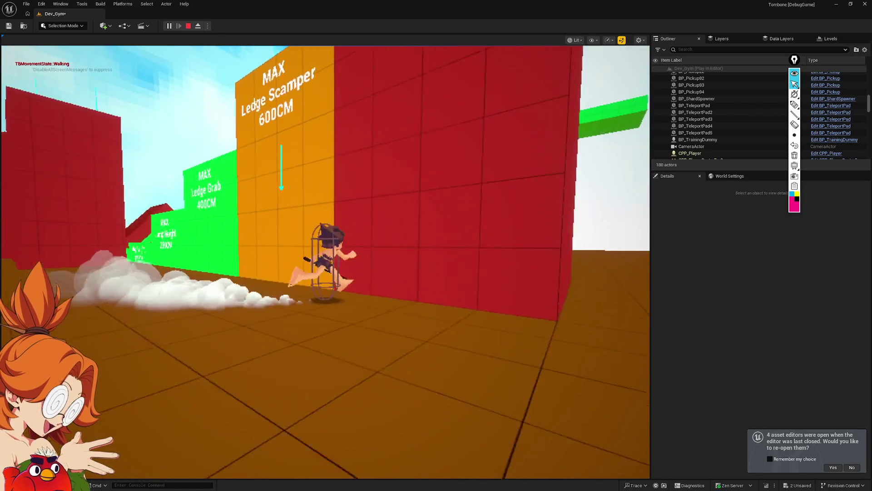
pyautogui.press('space')
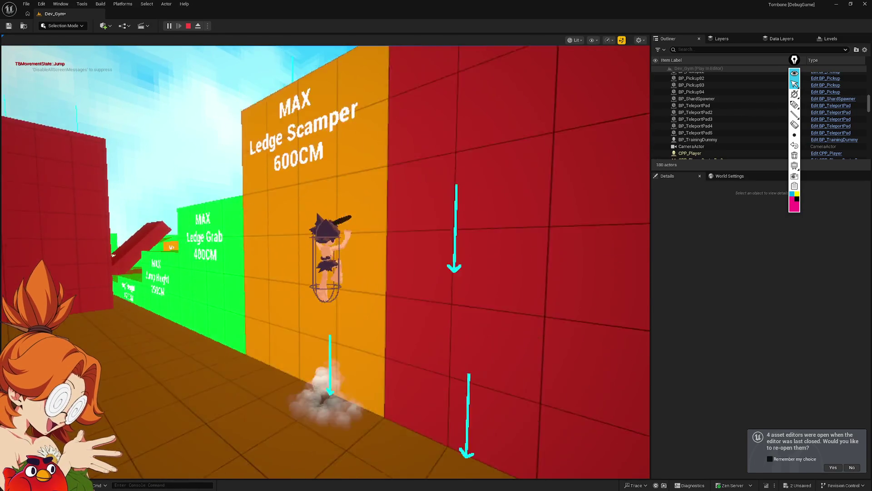
pyautogui.press('c')
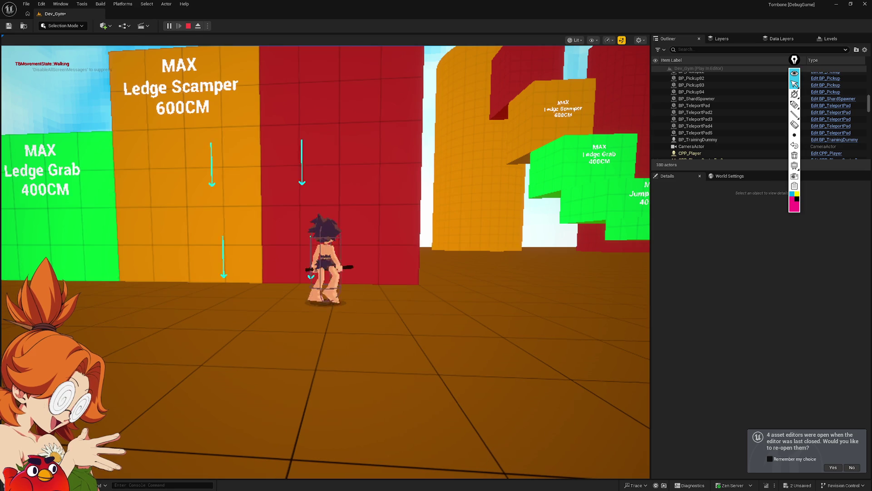
# Step: Run to the red wall and test repeated jumps up toward its top
pyautogui.press('w')
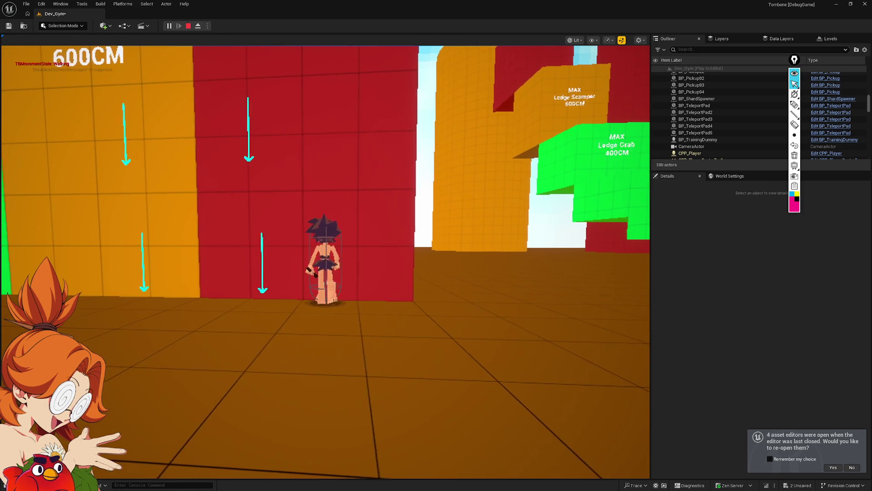
pyautogui.press('space')
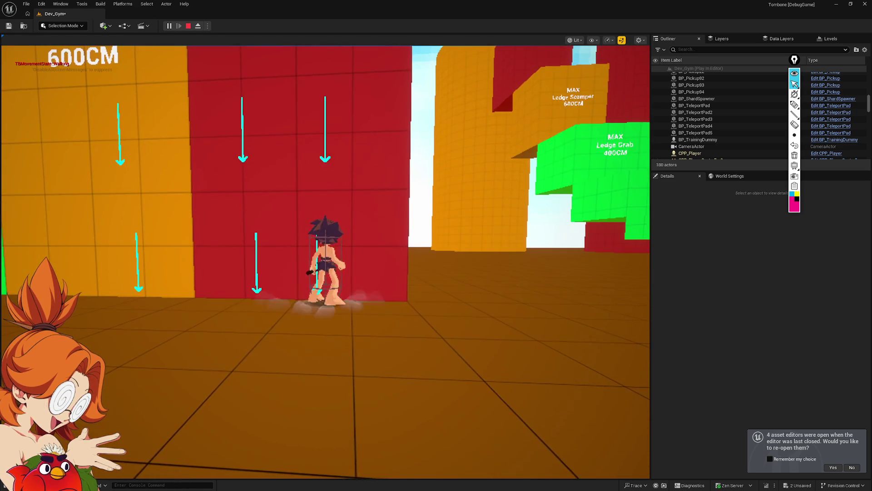
pyautogui.press('space')
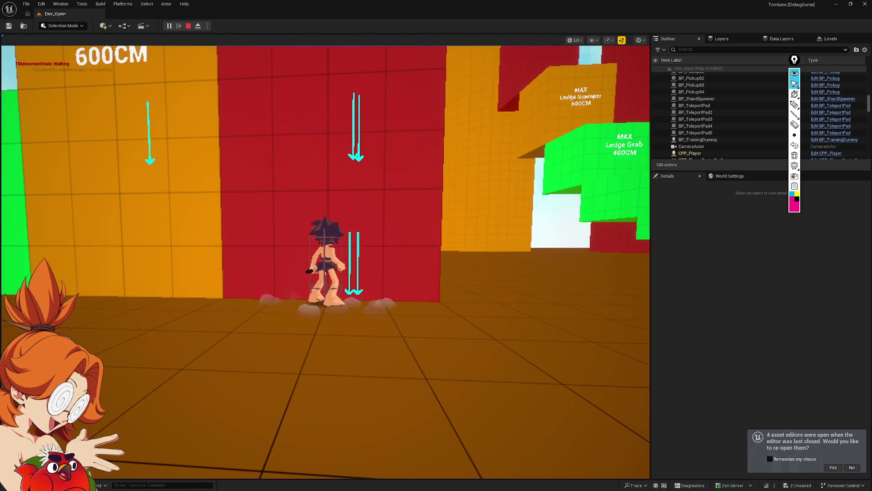
pyautogui.press('space')
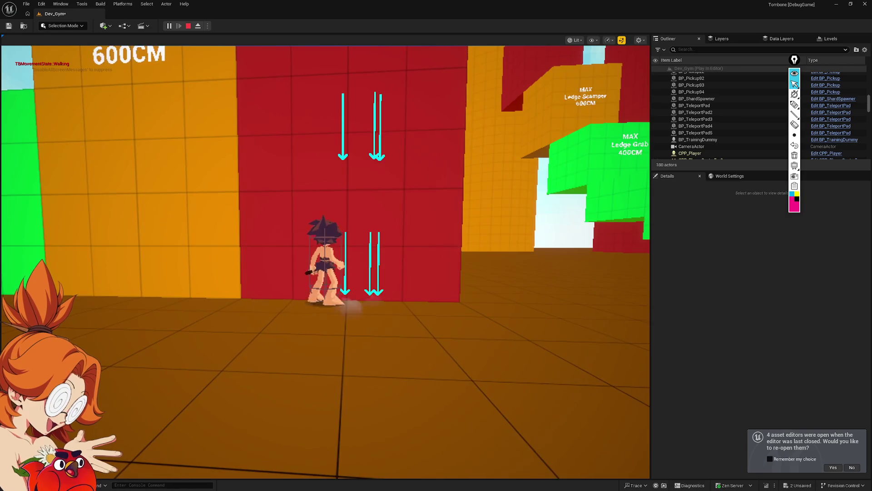
pyautogui.press('space')
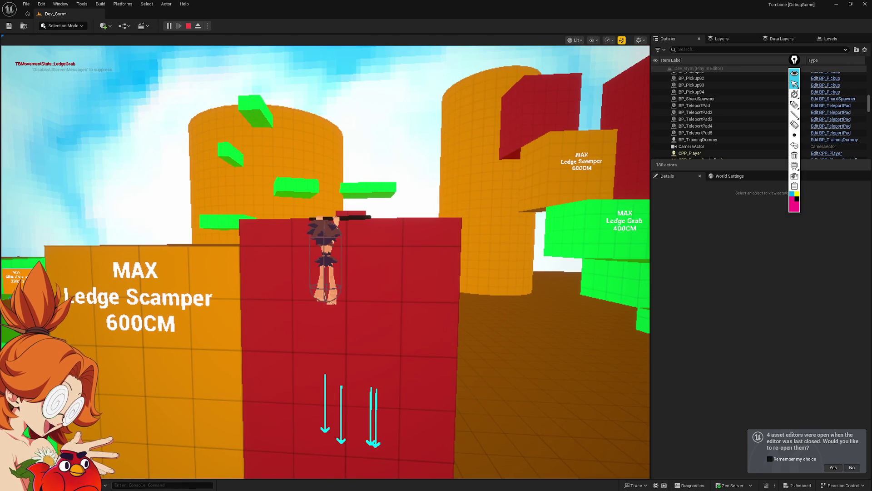
pyautogui.press('space')
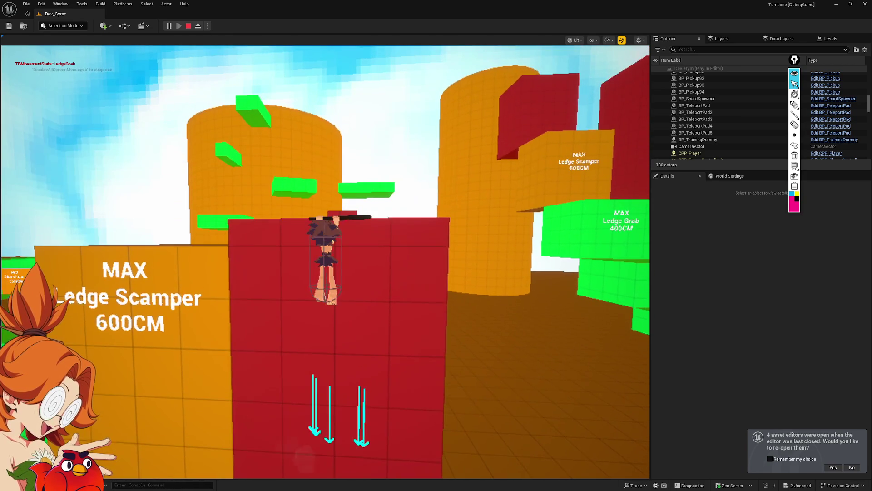
pyautogui.press('space')
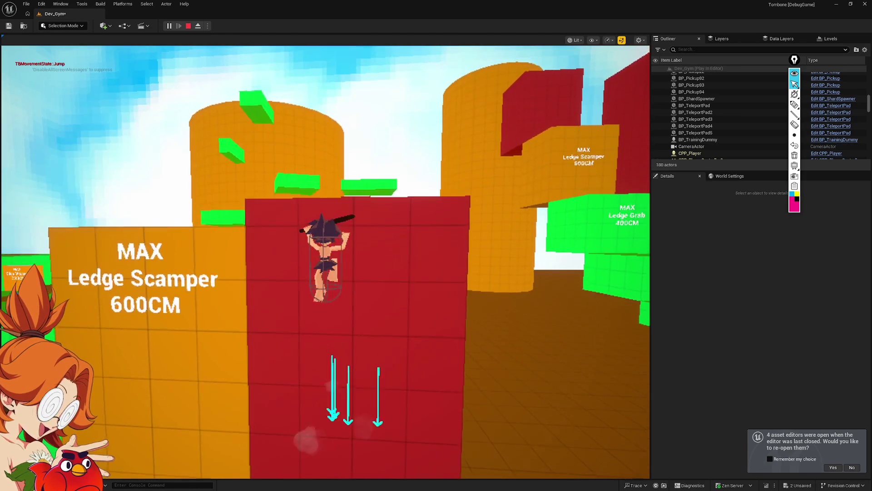
pyautogui.press('space')
pyautogui.press('space')
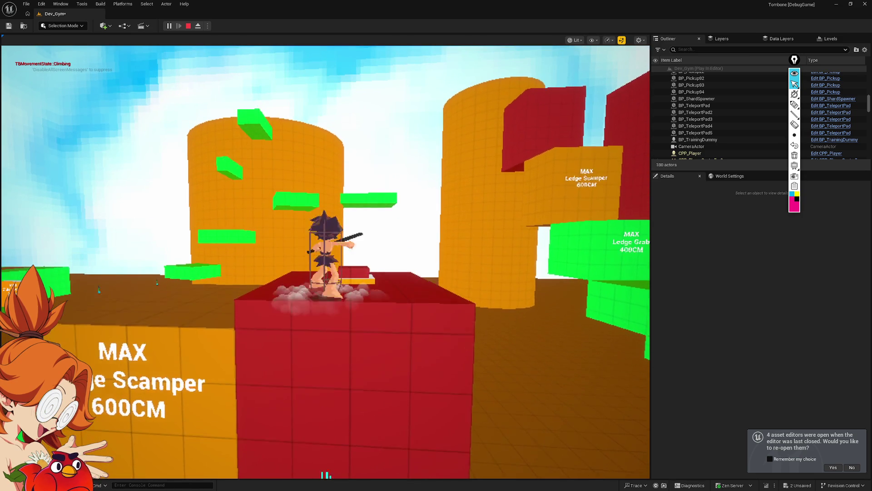
# Step: Climb the green Ledge Grab 400CM block, cross the orange wall to the red ledge, stop play and open the Content Drawer
pyautogui.press('w')
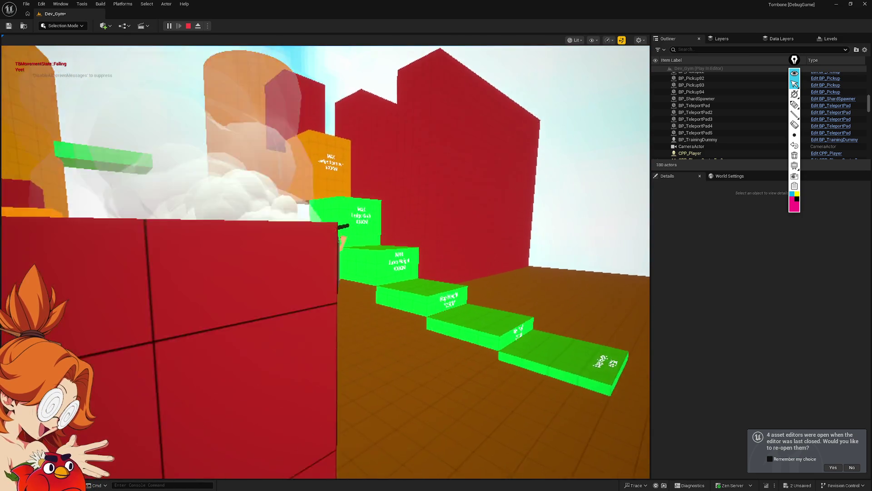
pyautogui.press('w')
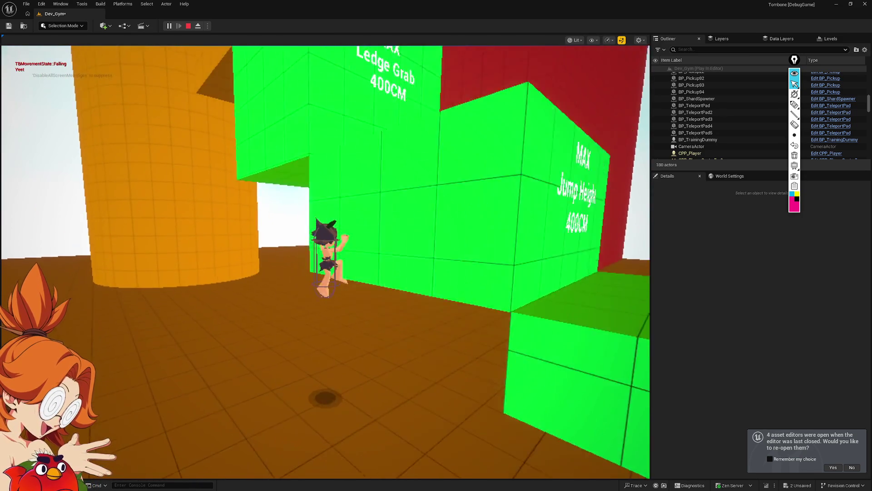
pyautogui.press('space')
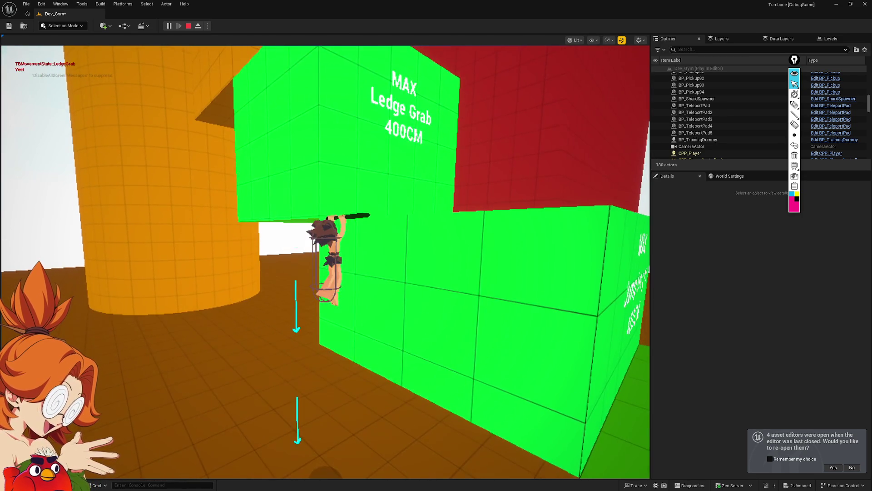
pyautogui.press('space')
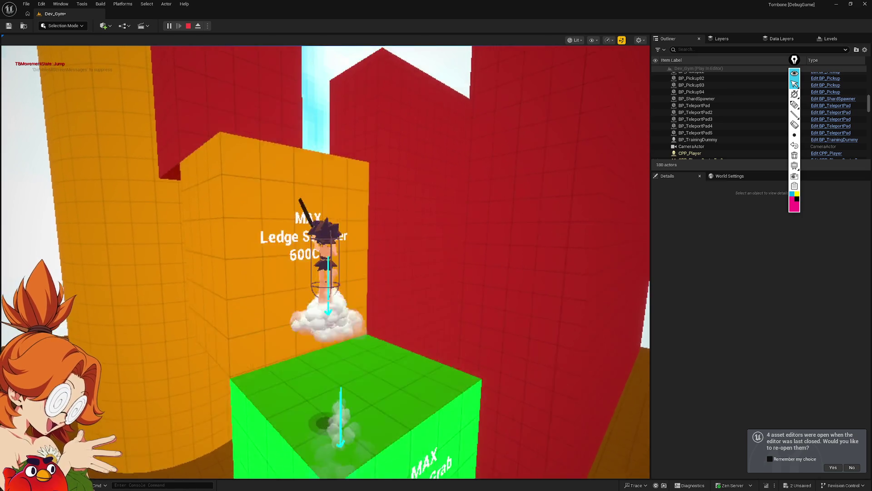
pyautogui.press('space')
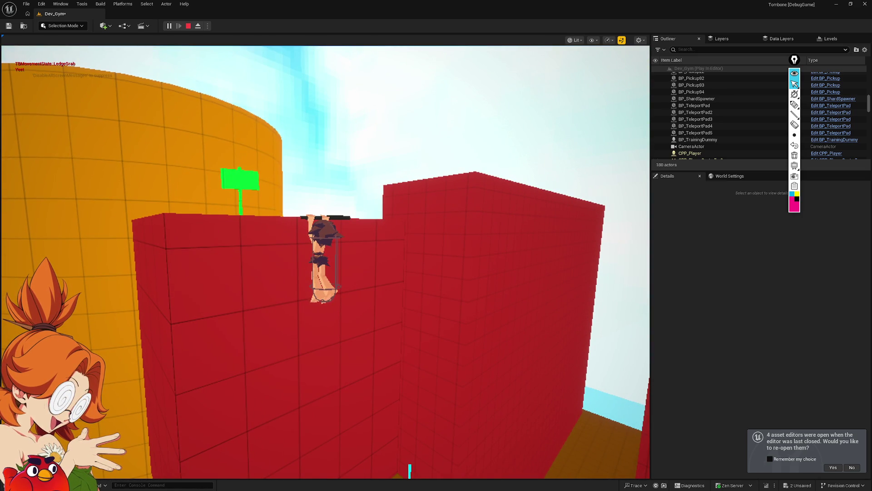
pyautogui.press('space')
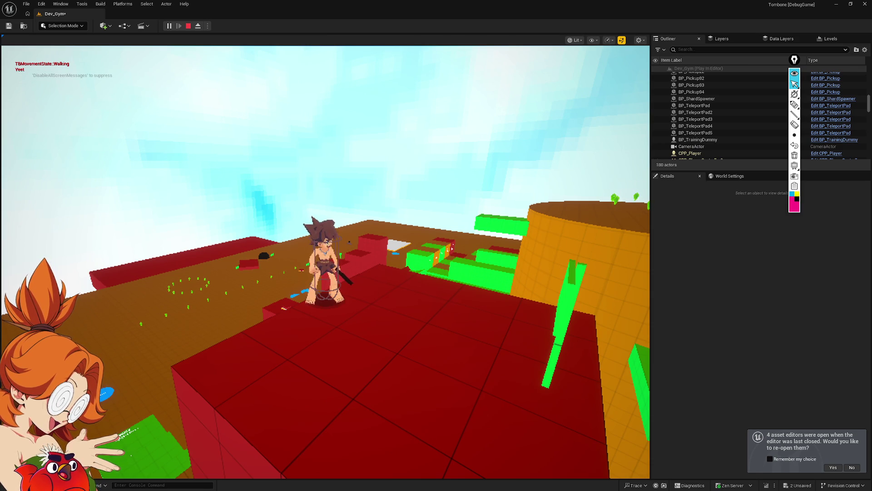
pyautogui.press('Escape')
pyautogui.hotkey('ctrl', 'space')
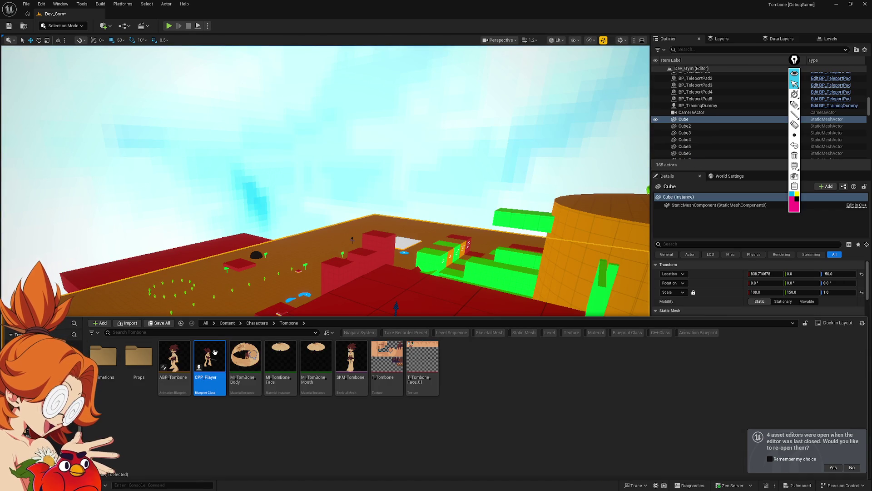
# Step: Open the CPP_Player Blueprint with Character Movement selected and quit the Epic Pen overlay from the tray
pyautogui.doubleClick(210, 358)
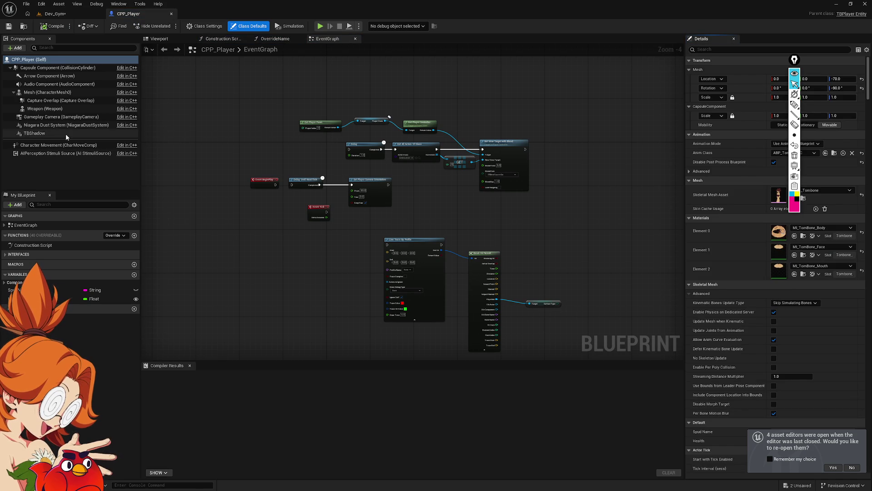
pyautogui.click(68, 145)
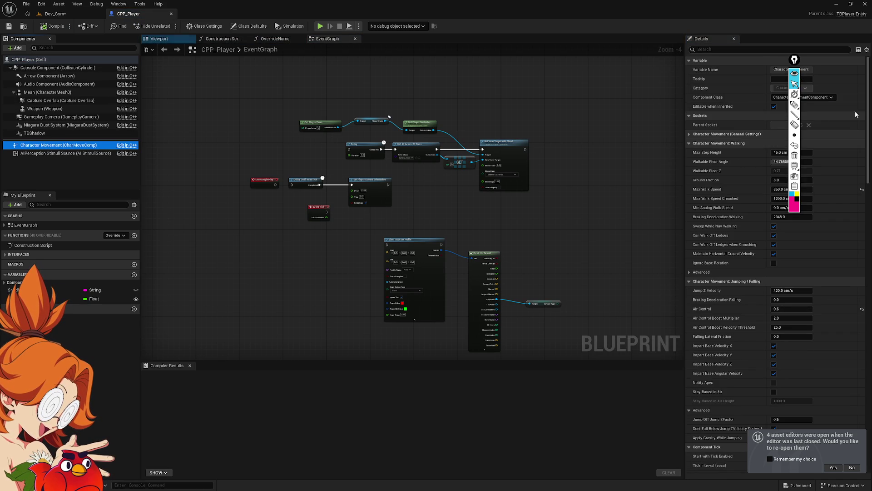
pyautogui.press('super')
pyautogui.click(804, 483)
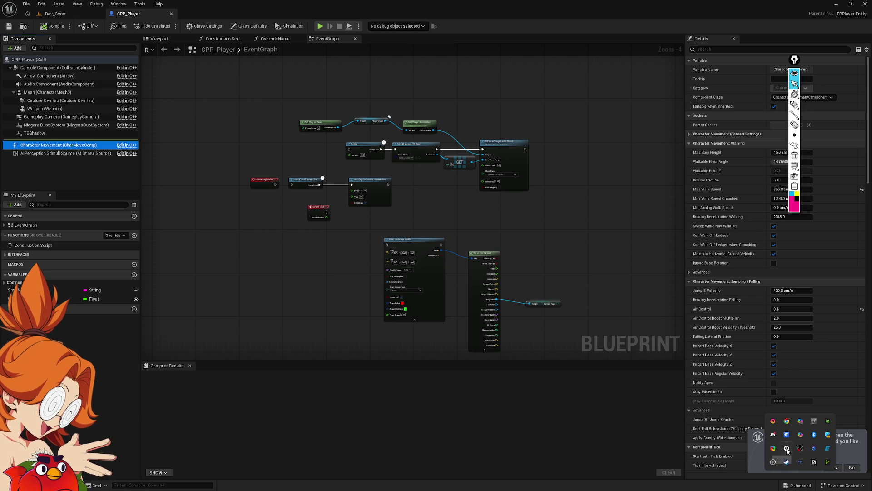
pyautogui.click(770, 455)
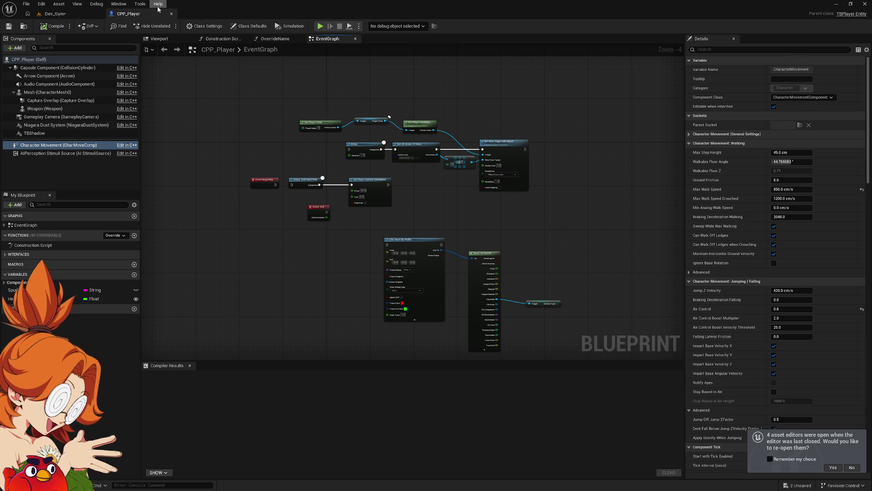
# Step: Glance at the Capsule Component properties, then return to Character Movement and start a property search
pyautogui.click(68, 67)
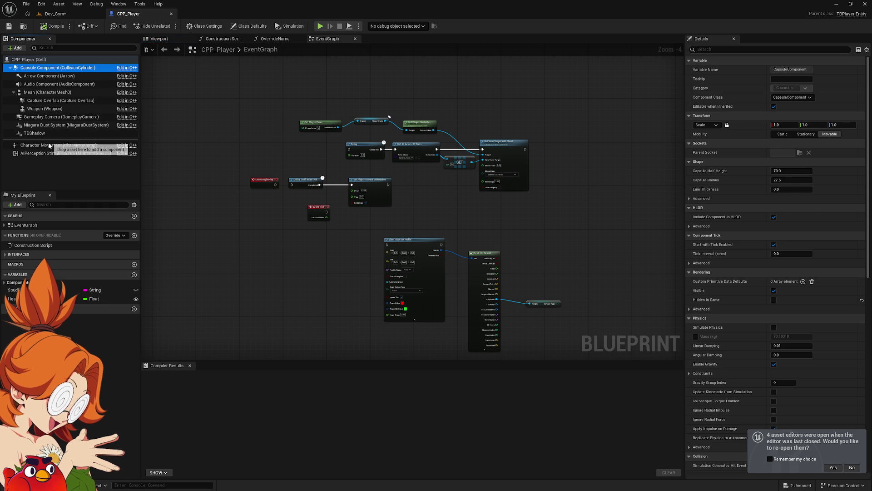
pyautogui.click(98, 145)
pyautogui.click(777, 48)
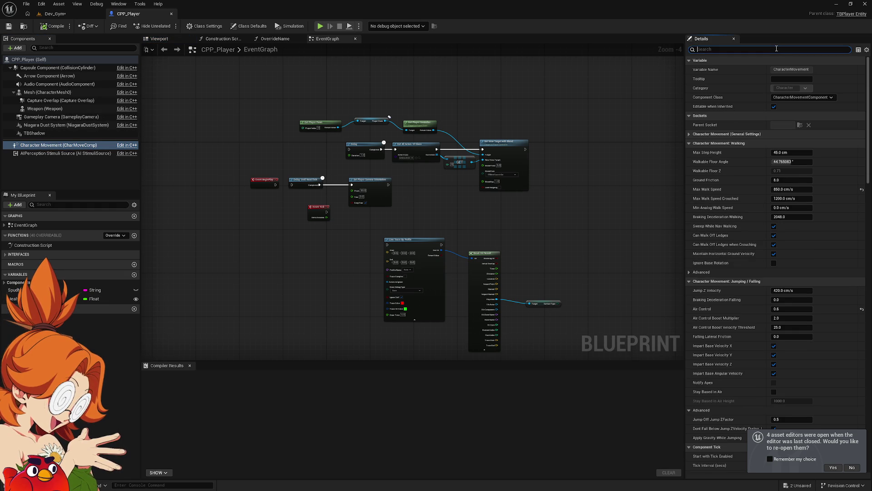
pyautogui.write('wall')
pyautogui.press('BackSpace')
pyautogui.press('BackSpace')
pyautogui.press('BackSpace')
pyautogui.write('fric')
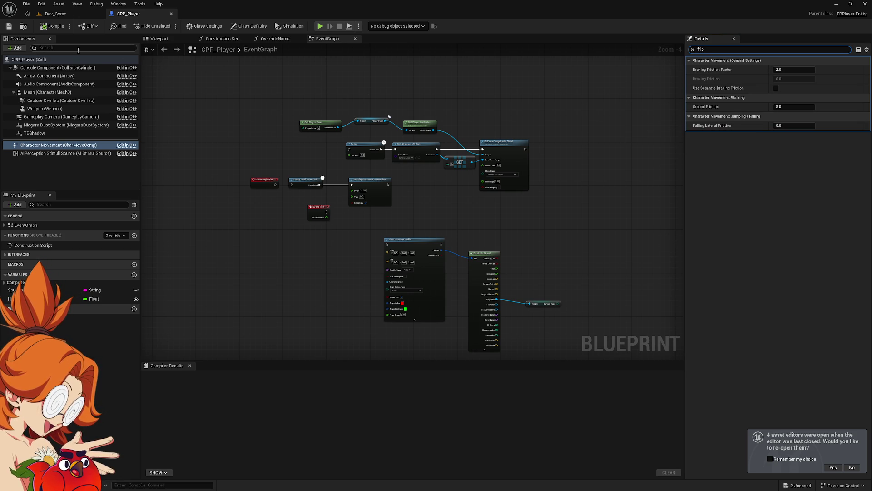
pyautogui.click(60, 67)
pyautogui.press('BackSpace')
pyautogui.press('BackSpace')
pyautogui.press('BackSpace')
pyautogui.write('wall')
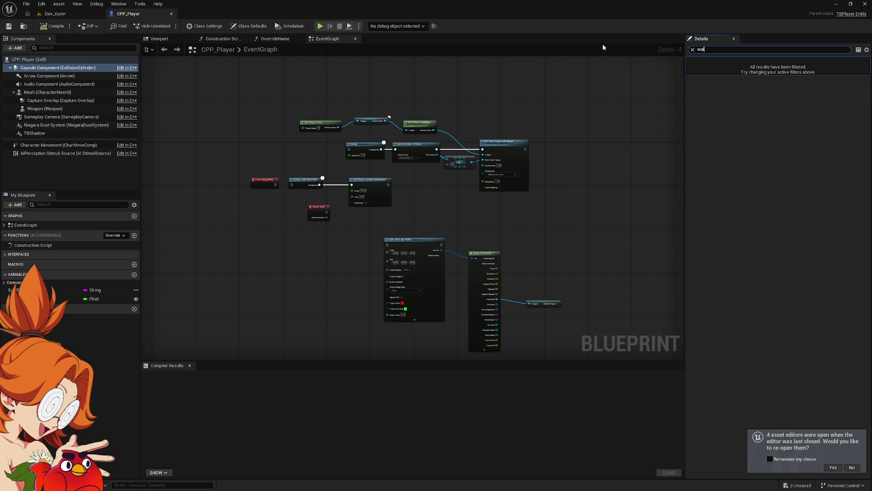
pyautogui.press('BackSpace')
pyautogui.press('BackSpace')
pyautogui.press('BackSpace')
pyautogui.press('BackSpace')
pyautogui.write('fri')
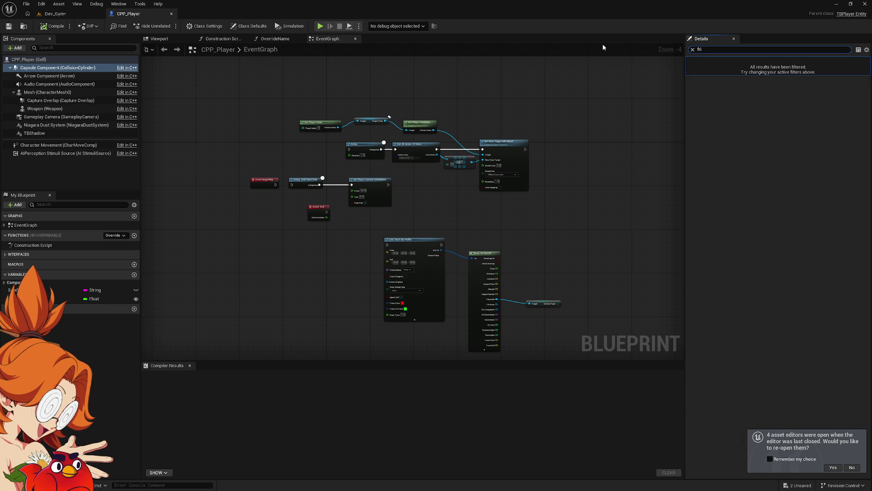
pyautogui.press('BackSpace')
pyautogui.press('BackSpace')
pyautogui.press('BackSpace')
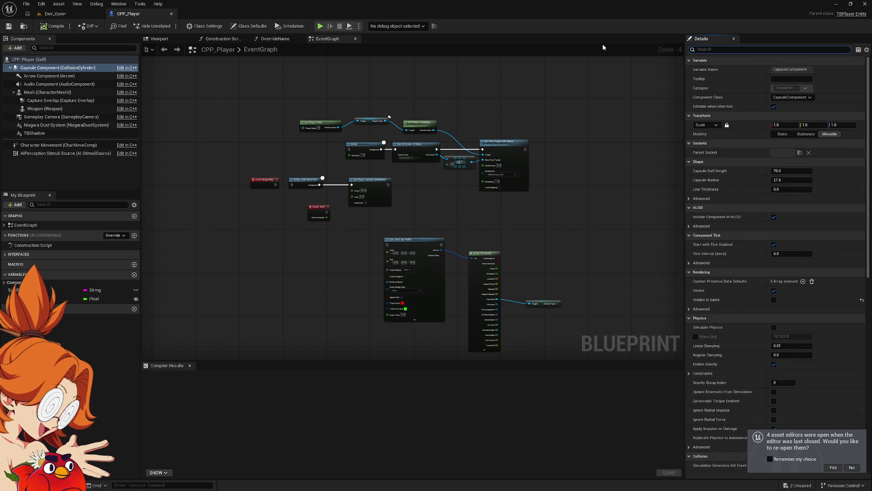
pyautogui.click(58, 144)
pyautogui.click(779, 48)
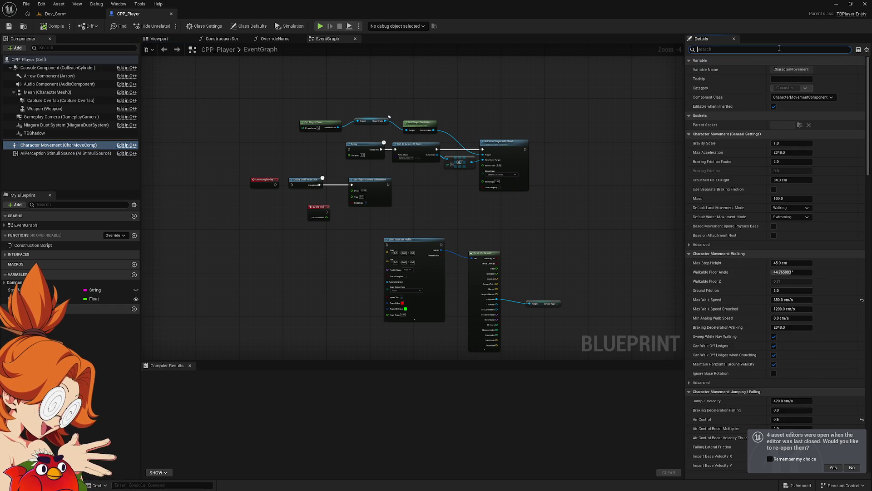
pyautogui.write('fri')
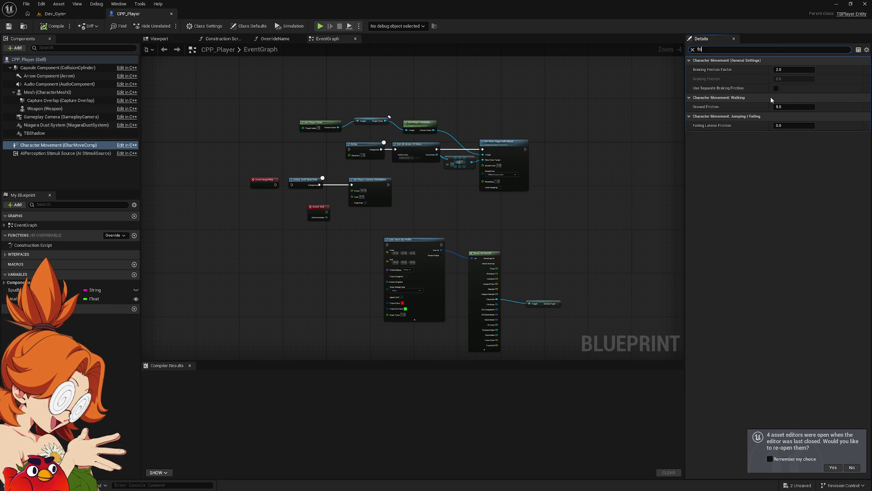
pyautogui.doubleClick(700, 49)
pyautogui.write('movement')
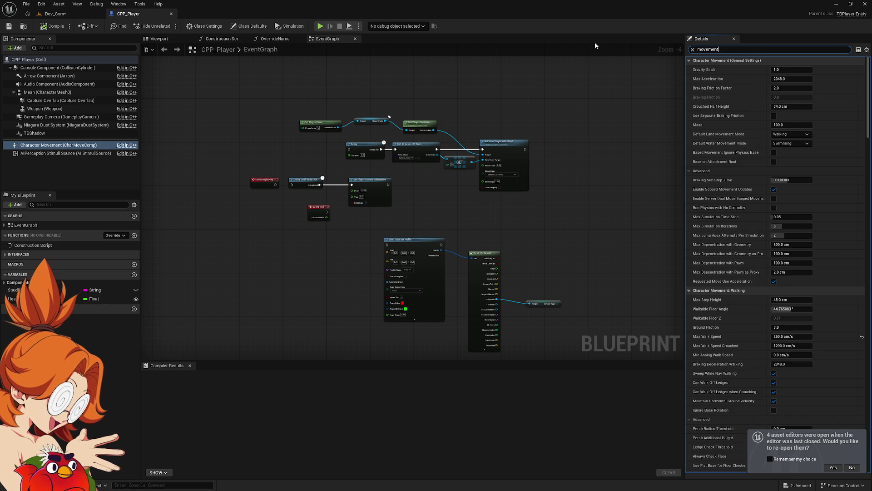
pyautogui.press('BackSpace')
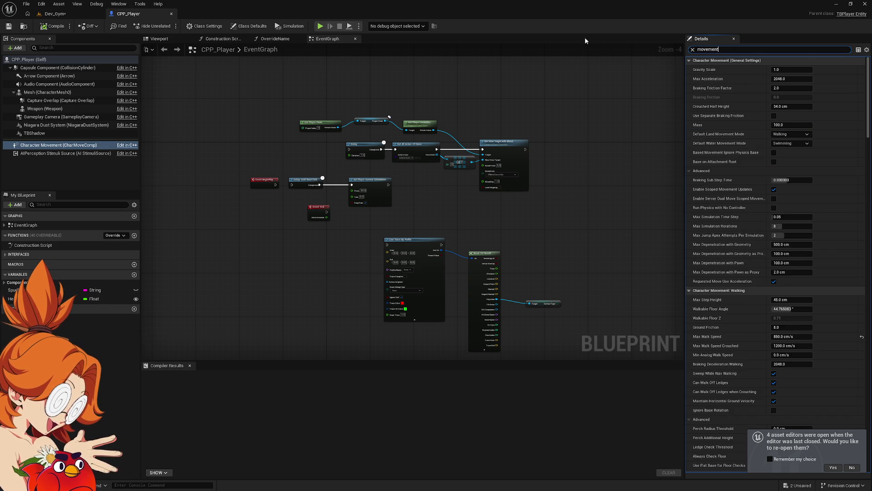
pyautogui.press('BackSpace')
pyautogui.press('BackSpace')
pyautogui.press('BackSpace')
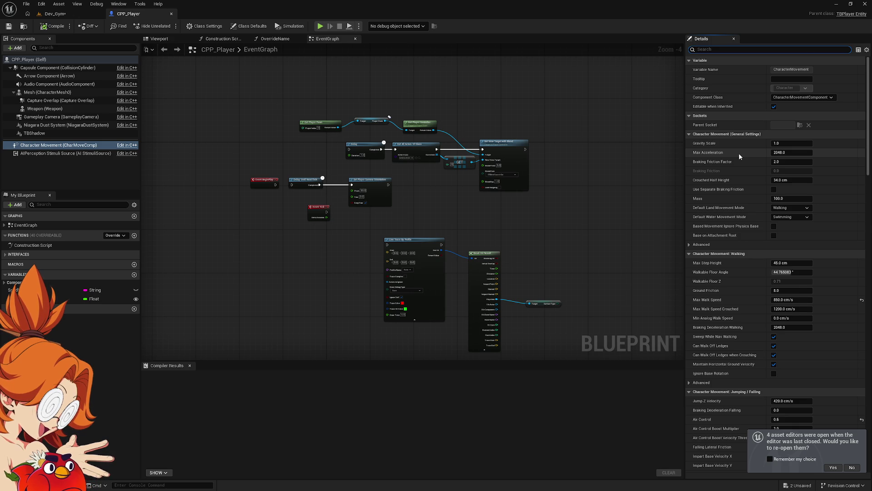
# Step: Inspect the advanced General and Walking movement settings, including the ledge checks, then collapse them
pyautogui.scroll(-3, 739, 153)
pyautogui.scroll(-2, 730, 194)
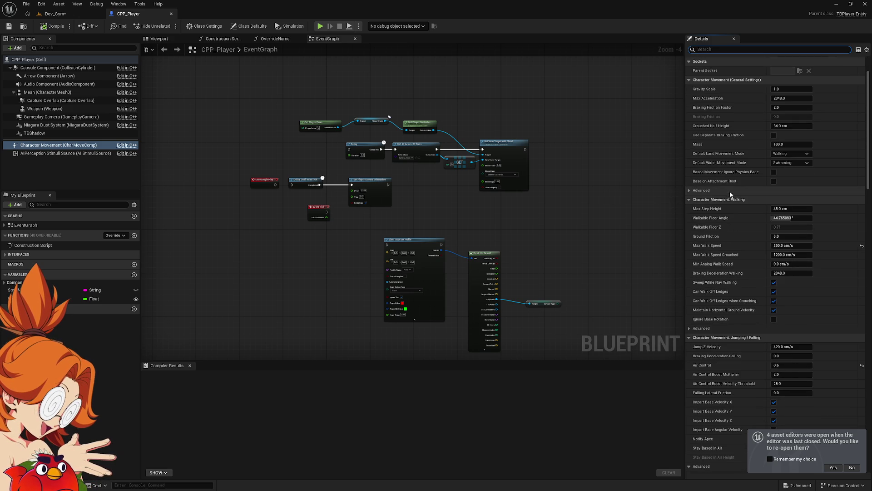
pyautogui.click(688, 191)
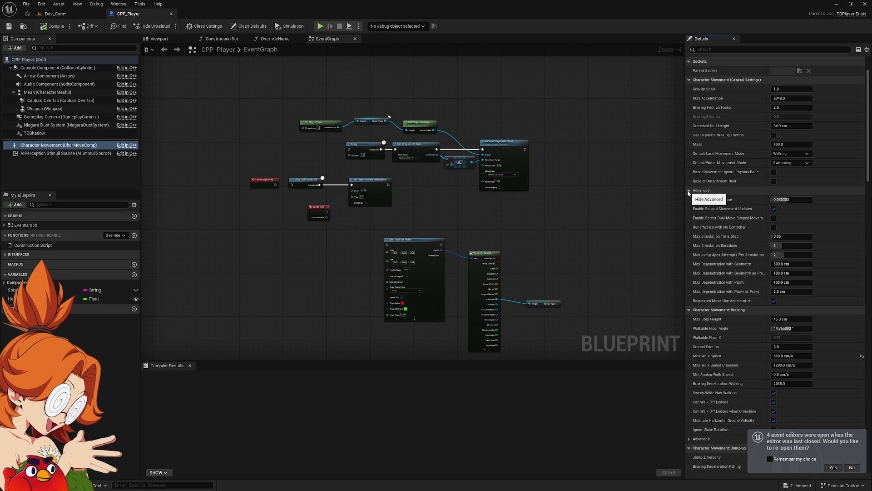
pyautogui.click(689, 190)
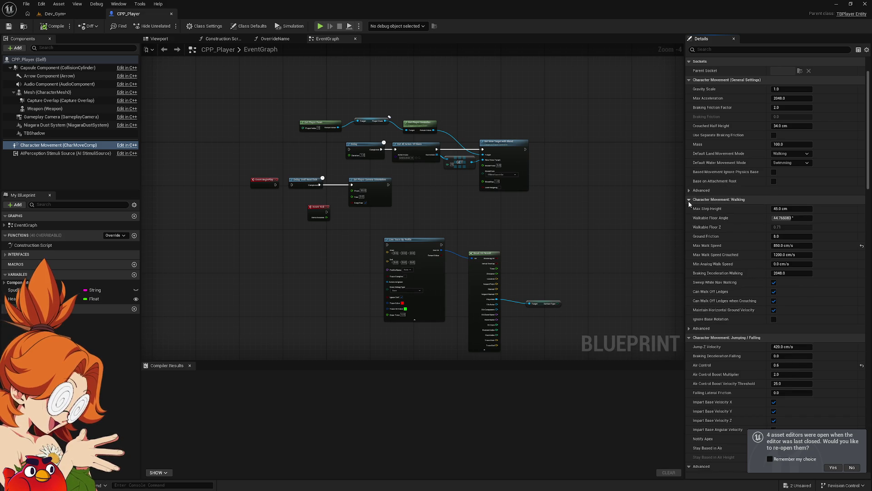
pyautogui.scroll(-2, 689, 202)
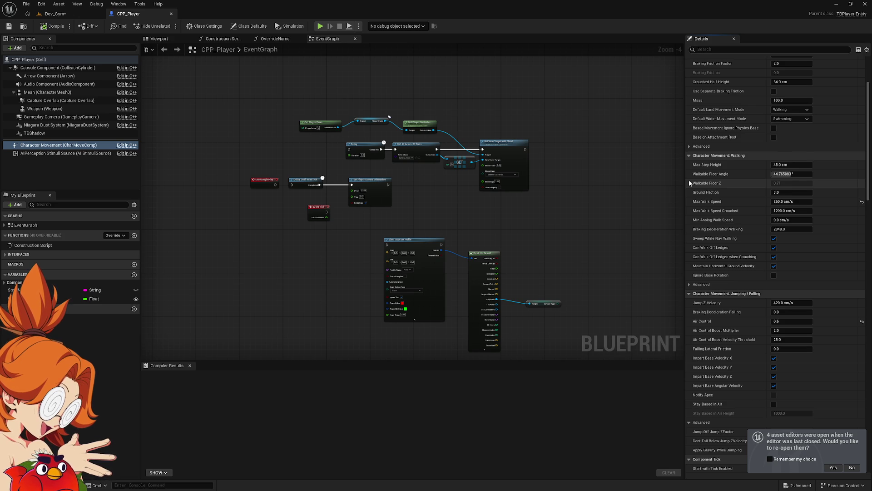
pyautogui.click(691, 285)
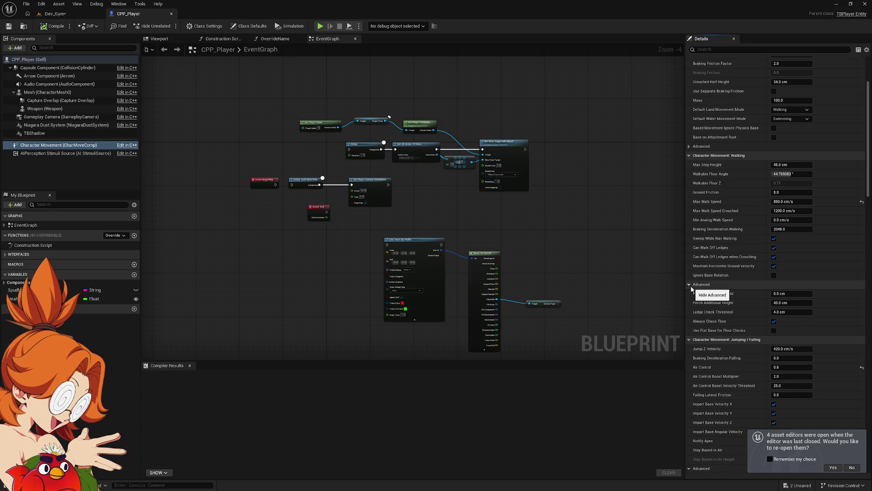
pyautogui.click(691, 286)
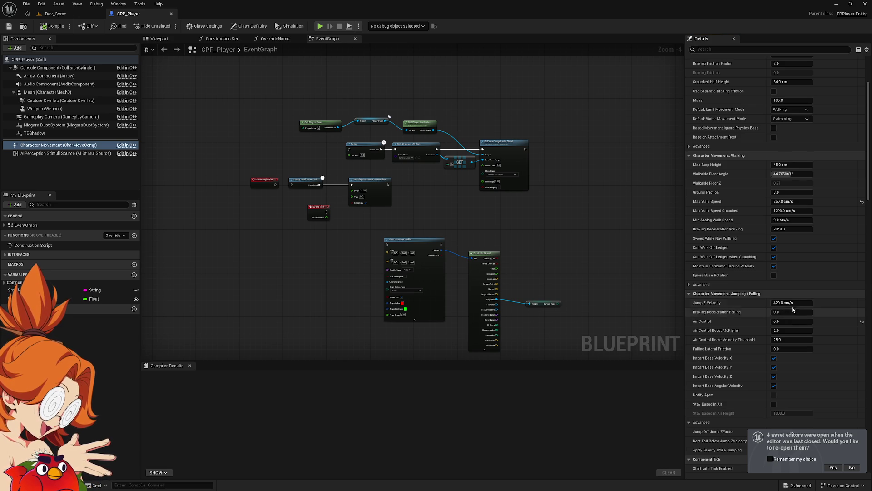
# Step: Set Ground Friction from 8.0 to 0.0, compile CPP_Player and return to the Dev_Gym level
pyautogui.click(792, 191)
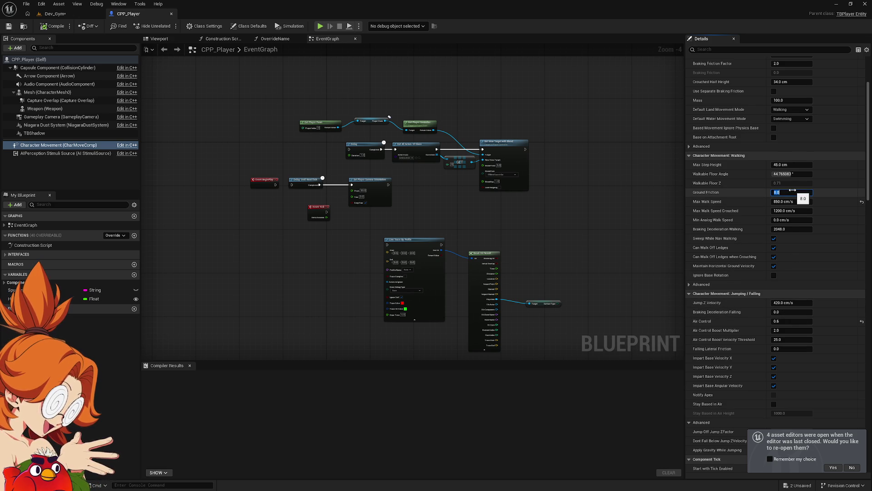
pyautogui.press('Return')
pyautogui.click(65, 24)
pyautogui.click(55, 14)
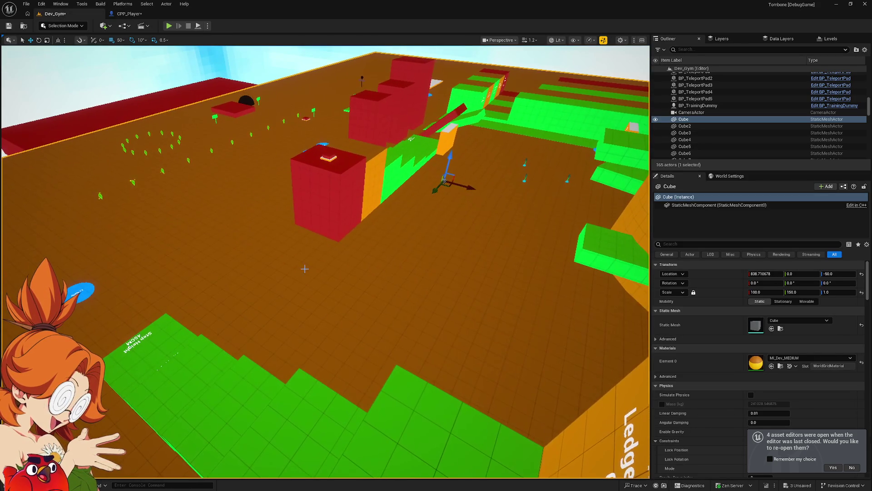
pyautogui.rightClick(330, 264)
pyautogui.click(330, 263)
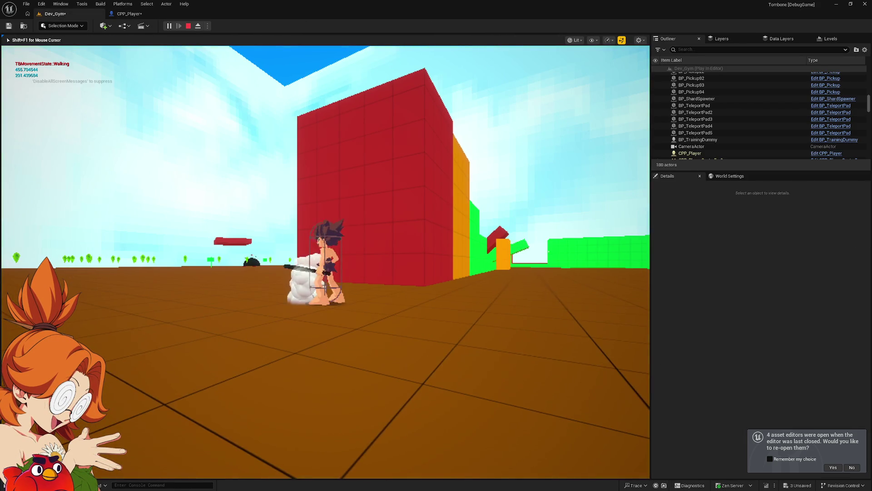
pyautogui.press('w')
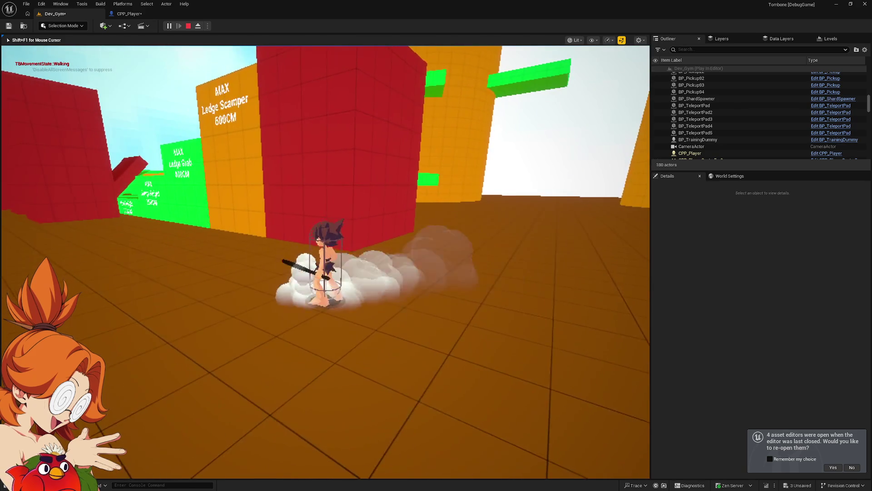
pyautogui.press('d')
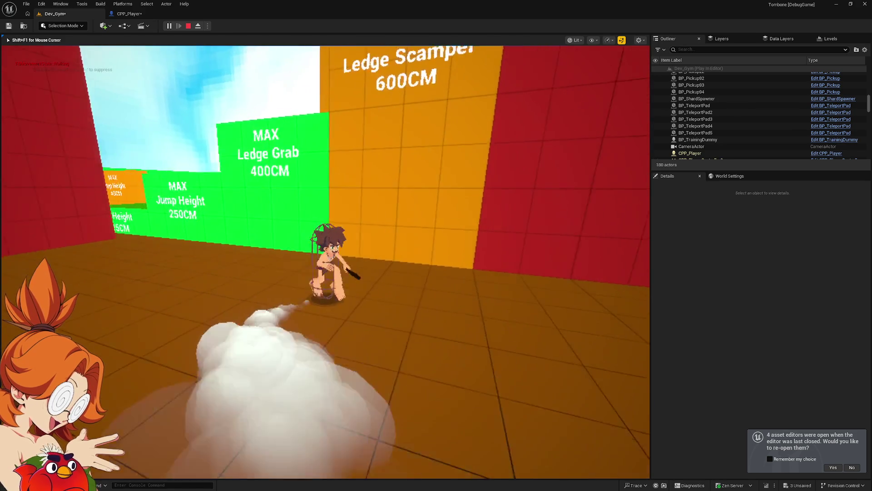
pyautogui.press('w')
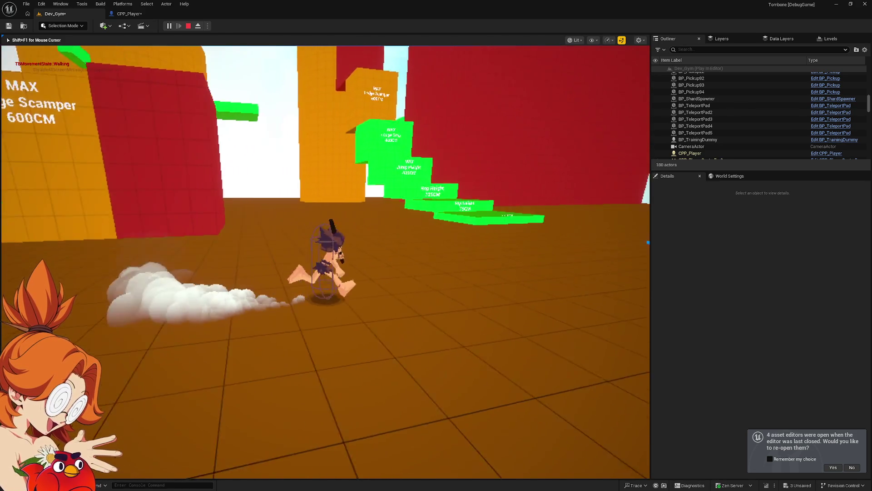
pyautogui.press('w')
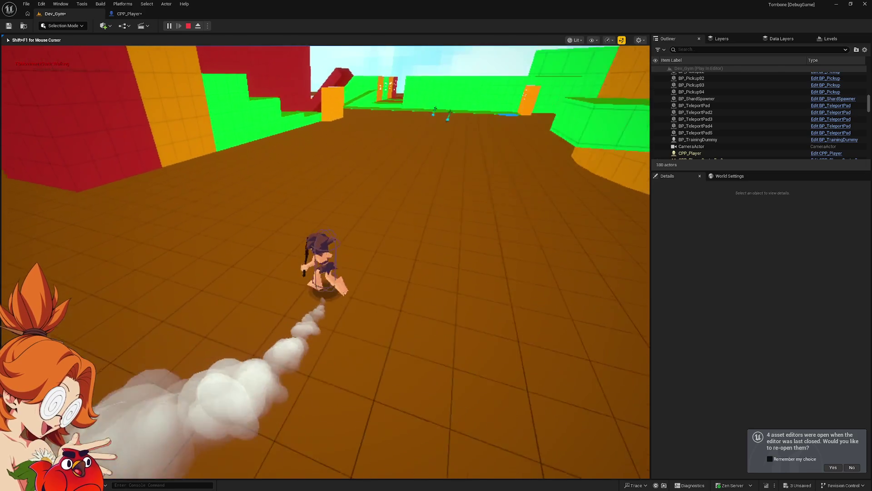
pyautogui.press('a')
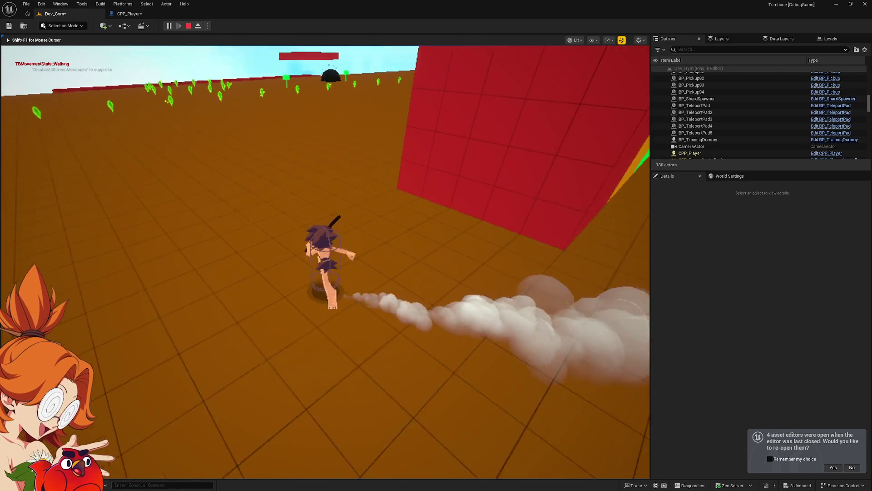
pyautogui.press('d')
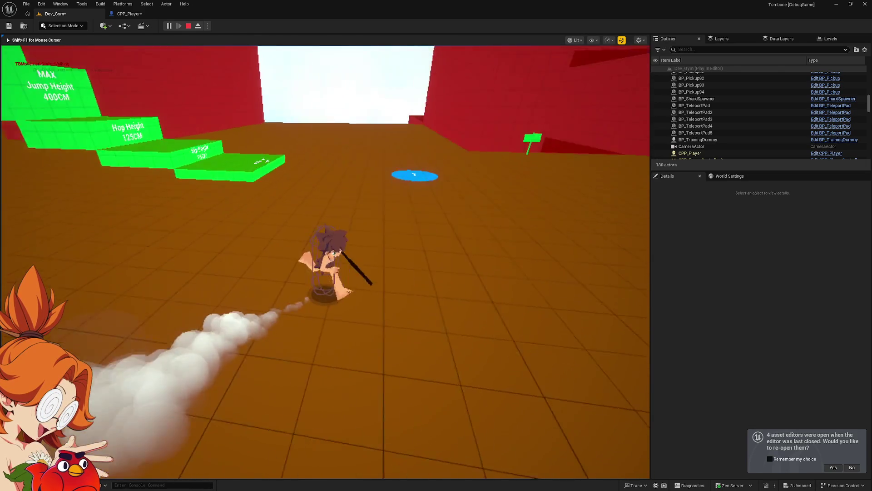
pyautogui.press('a')
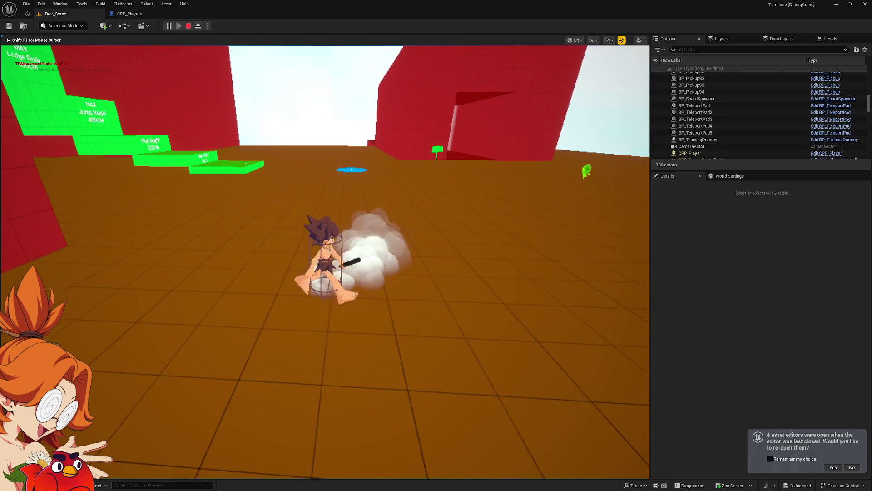
pyautogui.press('w')
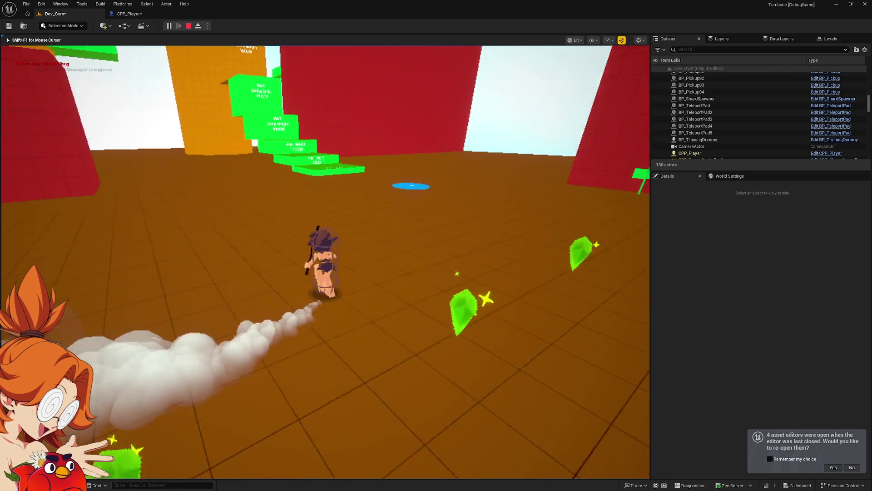
pyautogui.press('a')
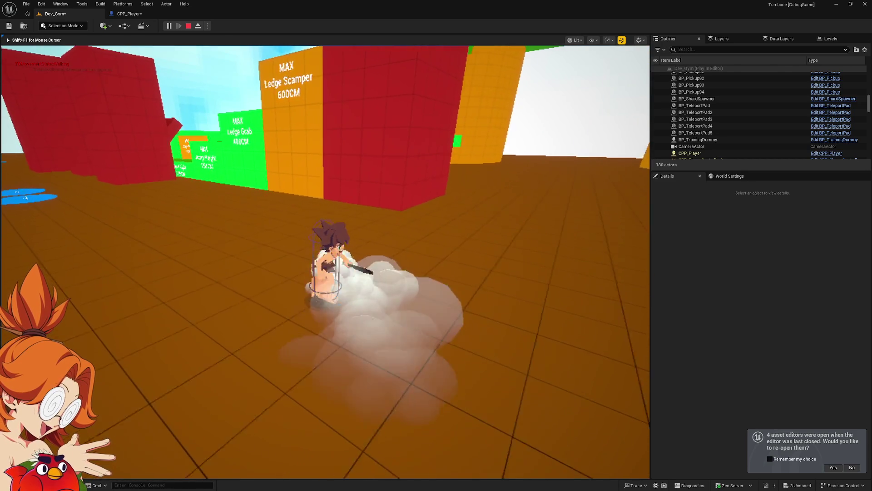
pyautogui.press('d')
pyautogui.press('a')
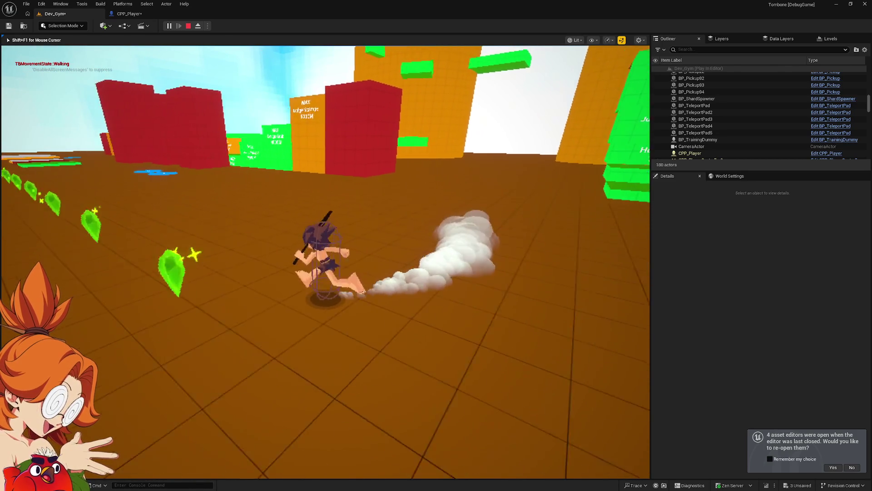
pyautogui.press('a')
pyautogui.press('w')
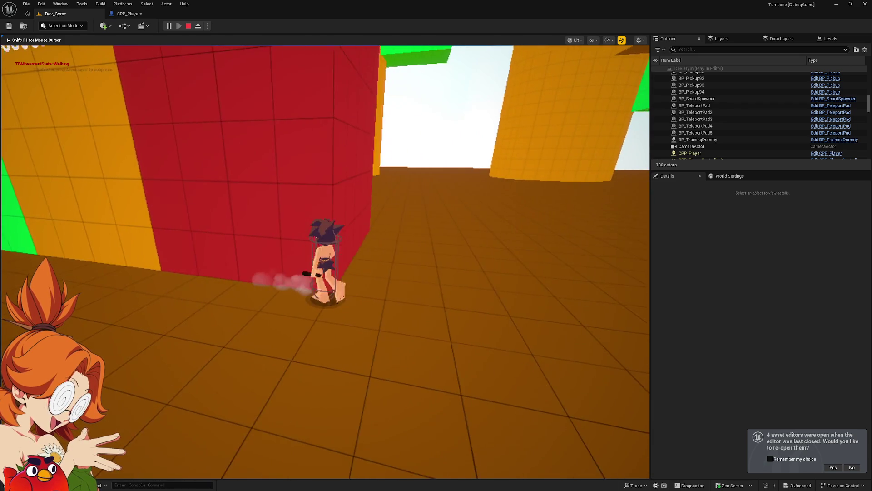
pyautogui.press('space')
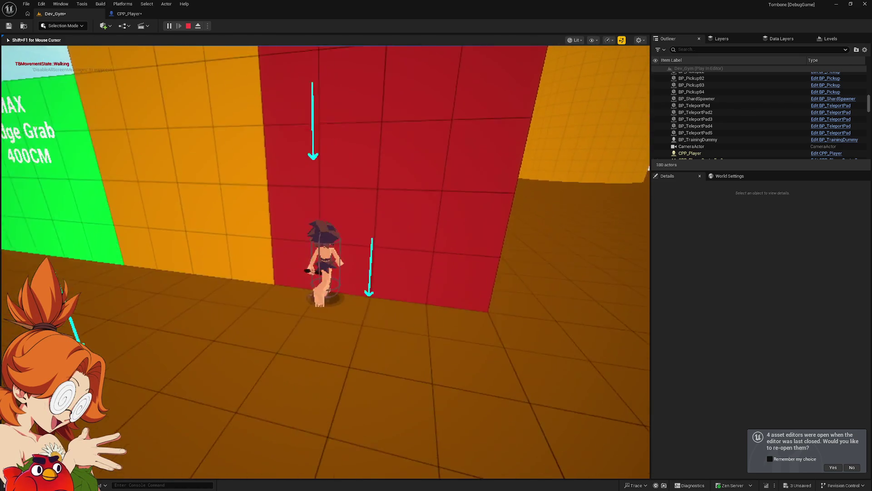
pyautogui.press('space')
pyautogui.press('space')
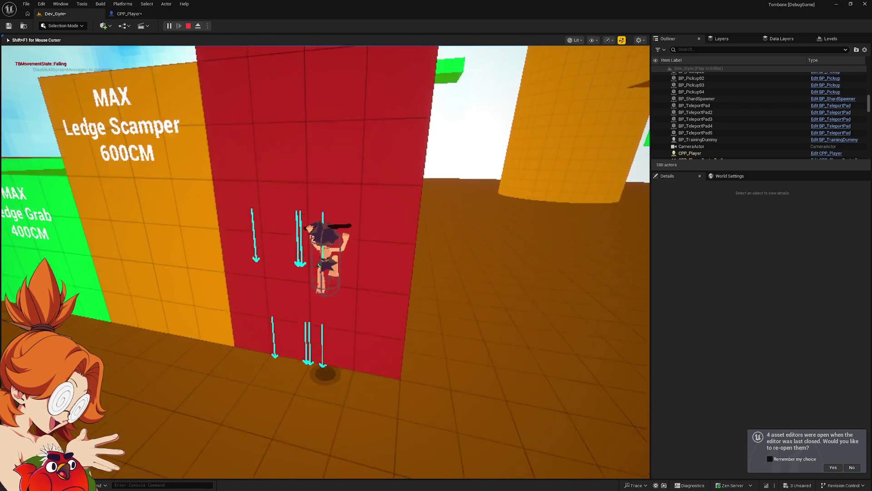
pyautogui.press('space')
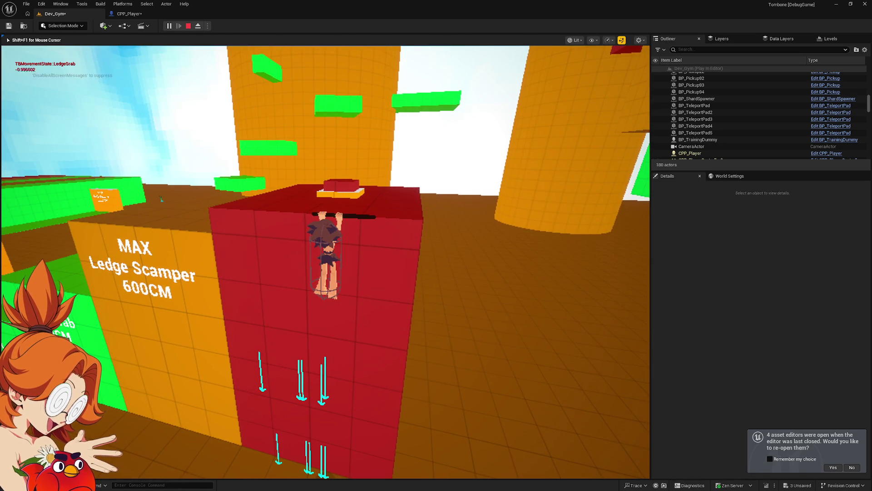
pyautogui.press('s')
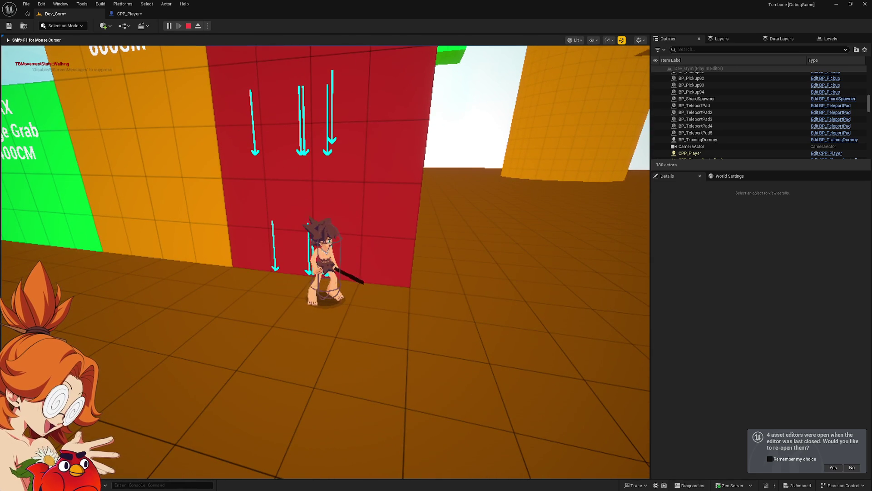
pyautogui.press('Escape')
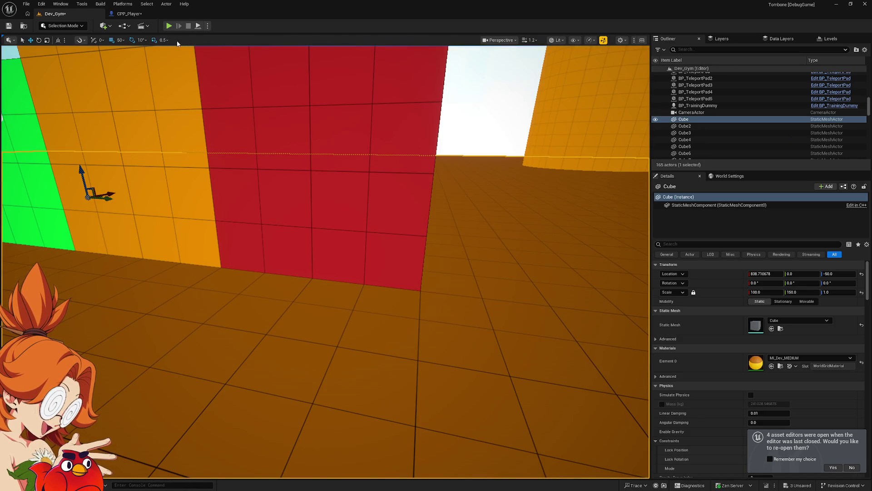
pyautogui.click(124, 19)
pyautogui.click(787, 192)
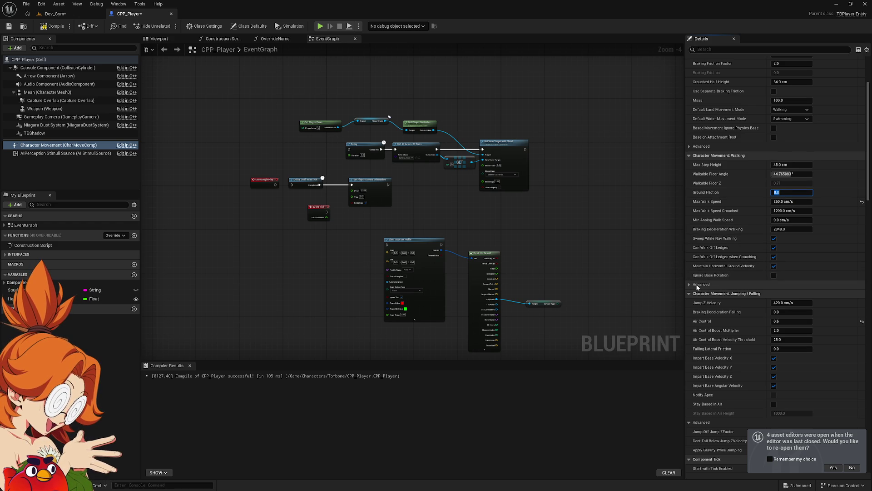
# Step: Turn off Enable Physics Interaction in CPP_Player's Character Movement details
pyautogui.click(692, 284)
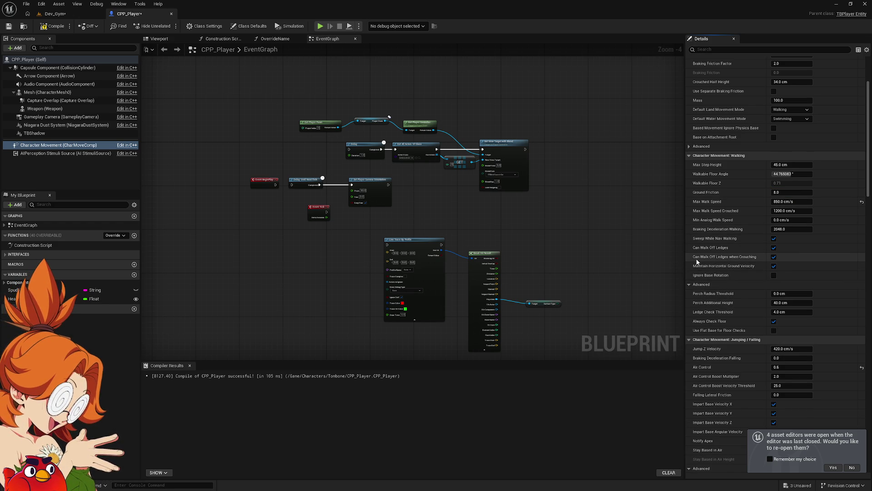
pyautogui.click(691, 285)
pyautogui.scroll(-10, 691, 285)
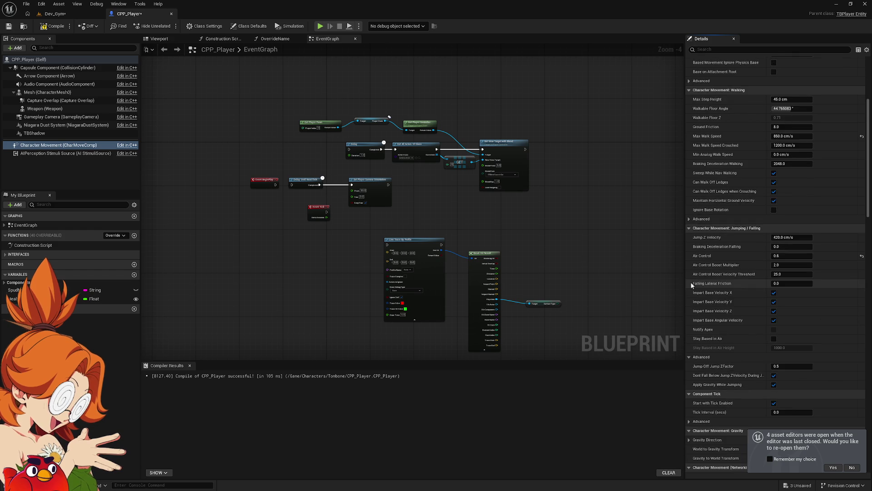
pyautogui.scroll(-3, 691, 284)
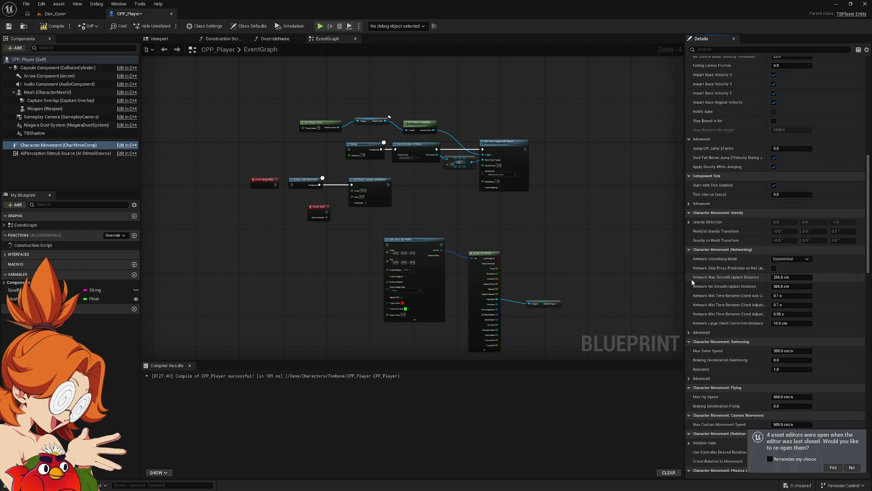
pyautogui.scroll(-8, 691, 279)
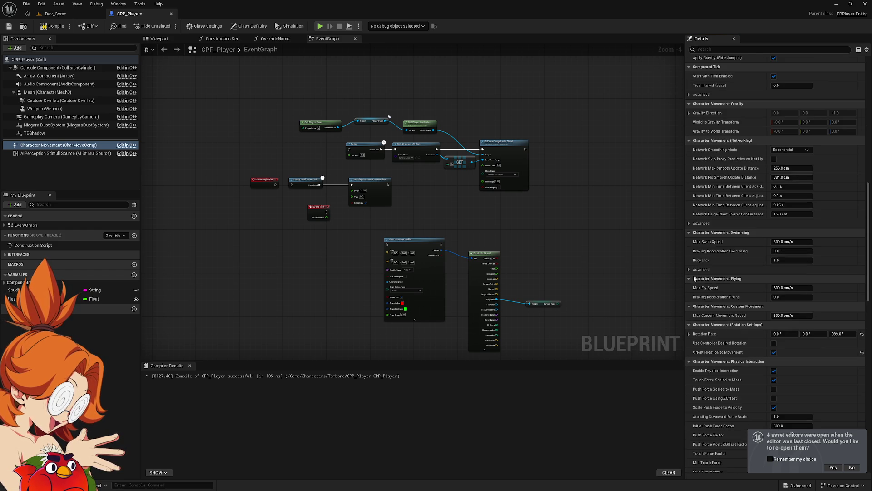
pyautogui.scroll(-2, 694, 274)
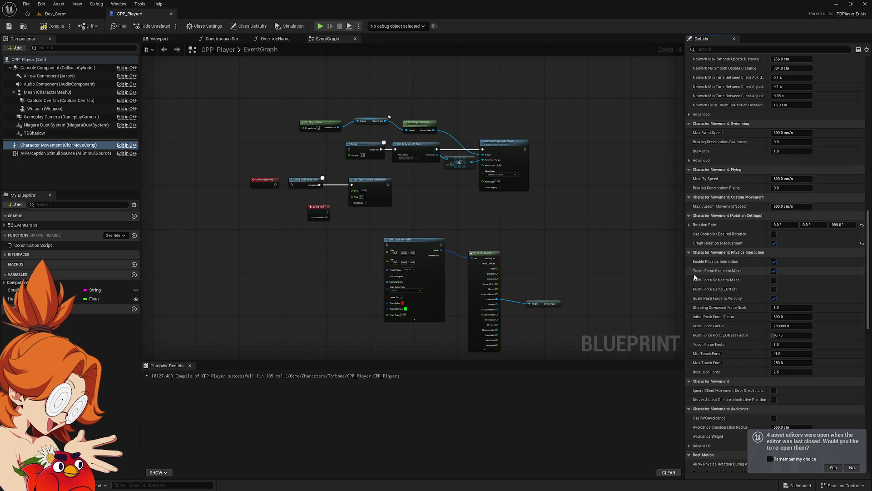
pyautogui.scroll(-3, 694, 274)
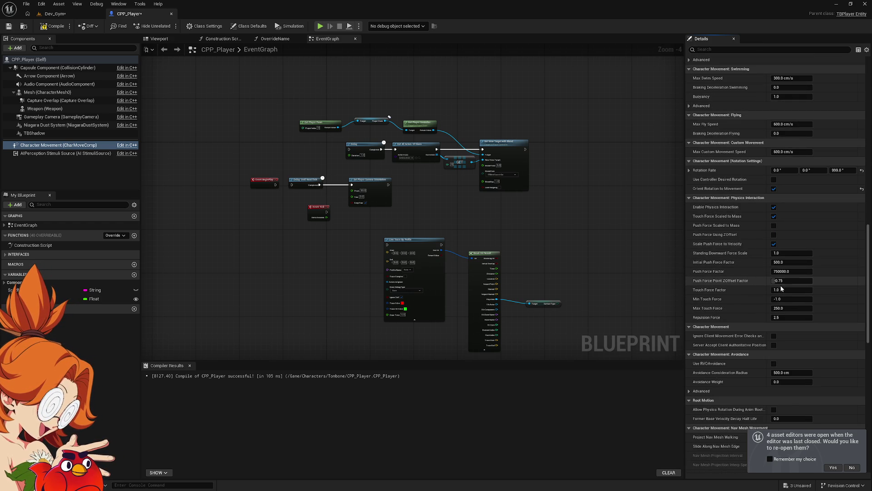
pyautogui.click(774, 207)
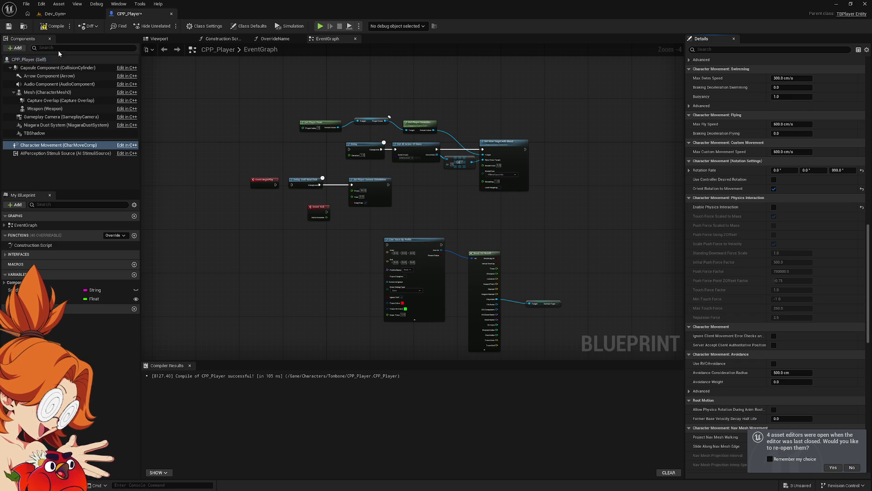
# Step: Recompile and save CPP_Player, then go back to the Dev_Gym level
pyautogui.click(53, 26)
pyautogui.click(8, 26)
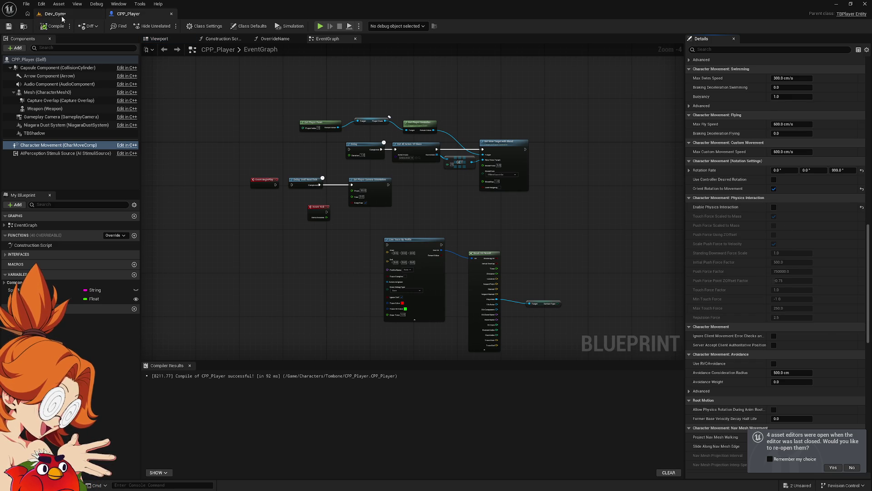
pyautogui.click(66, 15)
# Step: Start a Play From Here session in Dev_Gym and run toward the red wall
pyautogui.rightClick(345, 345)
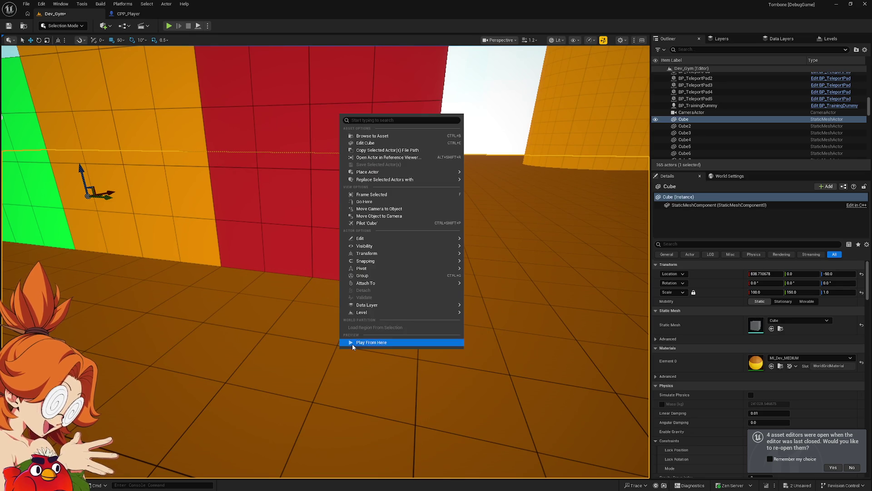
pyautogui.click(353, 343)
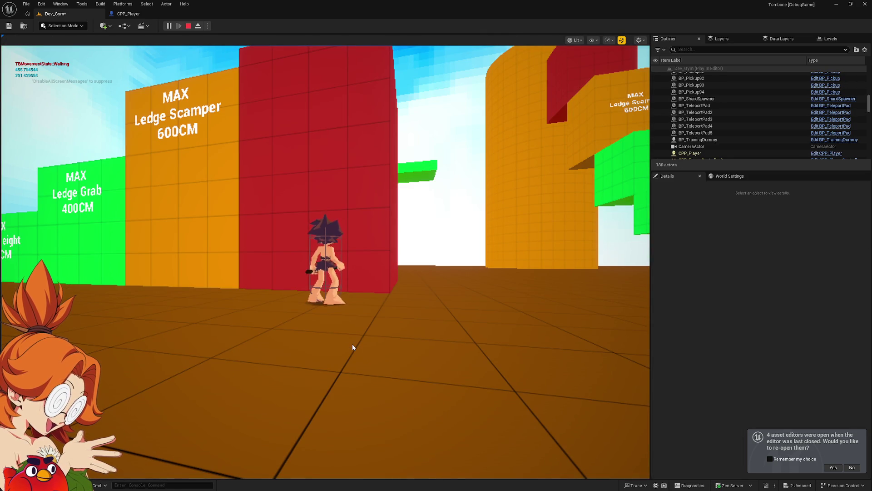
pyautogui.press('a')
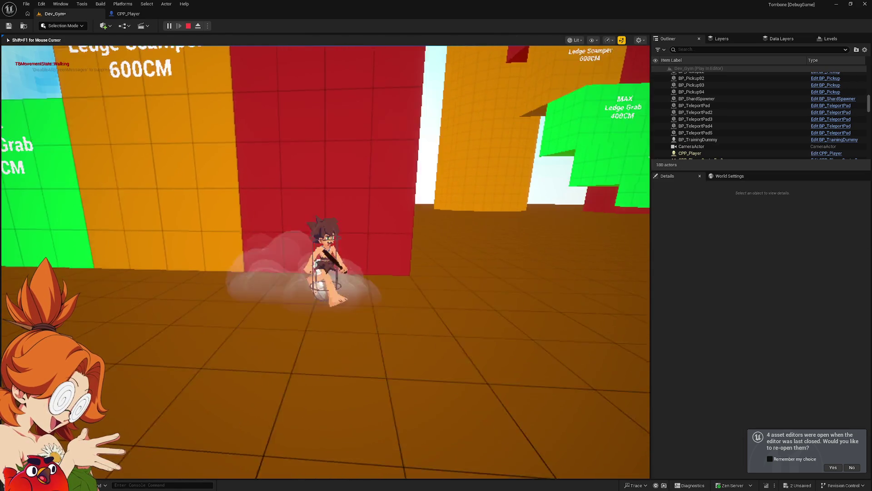
pyautogui.press('w')
# Step: Jump at the red wall and climb it several times
pyautogui.press('space')
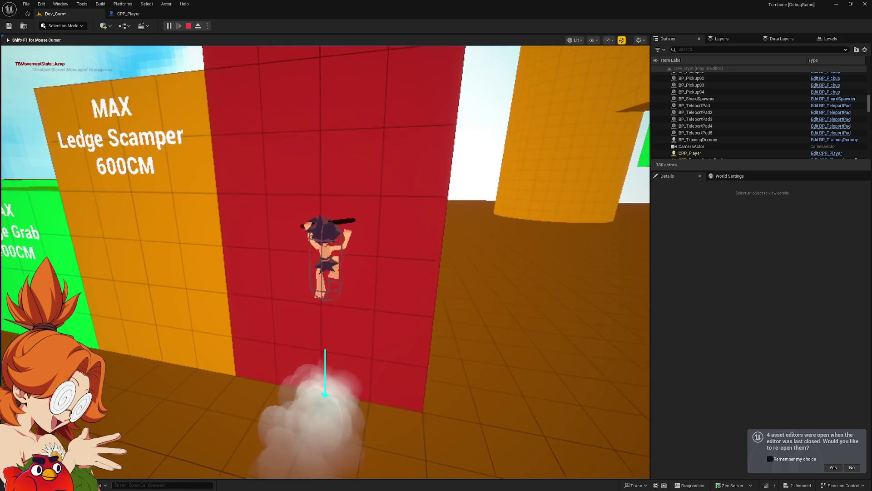
pyautogui.press('space')
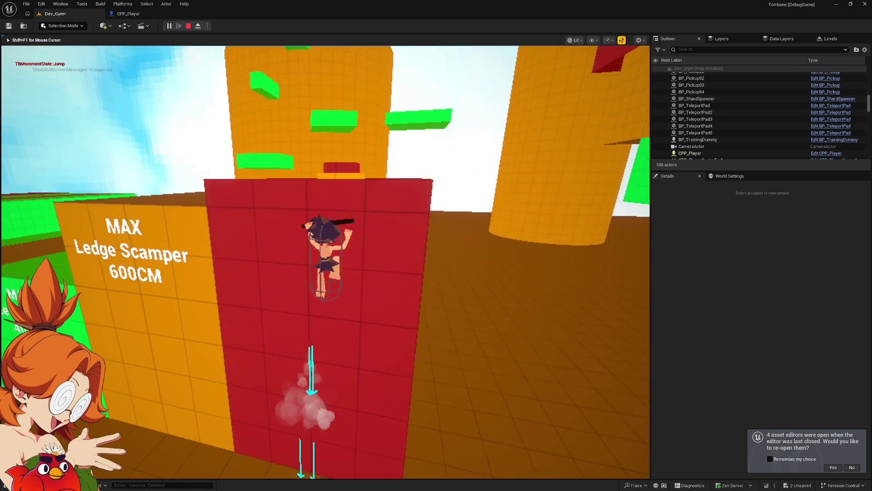
pyautogui.press('space')
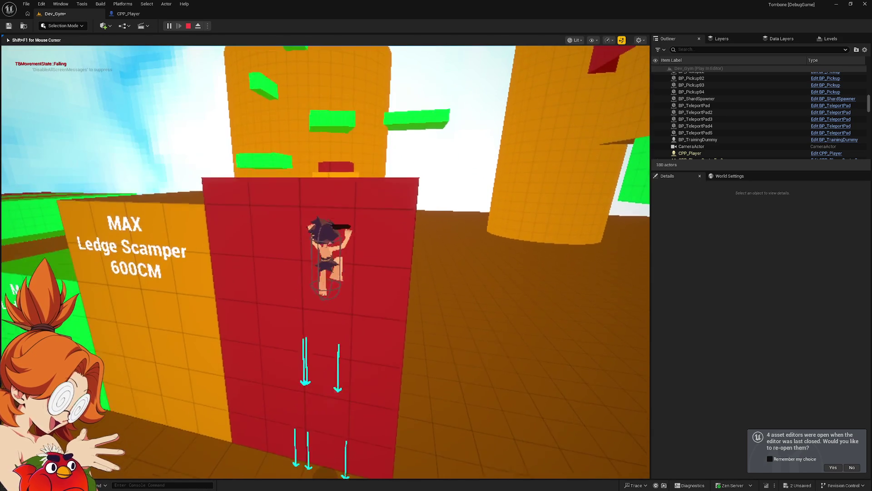
pyautogui.press('space')
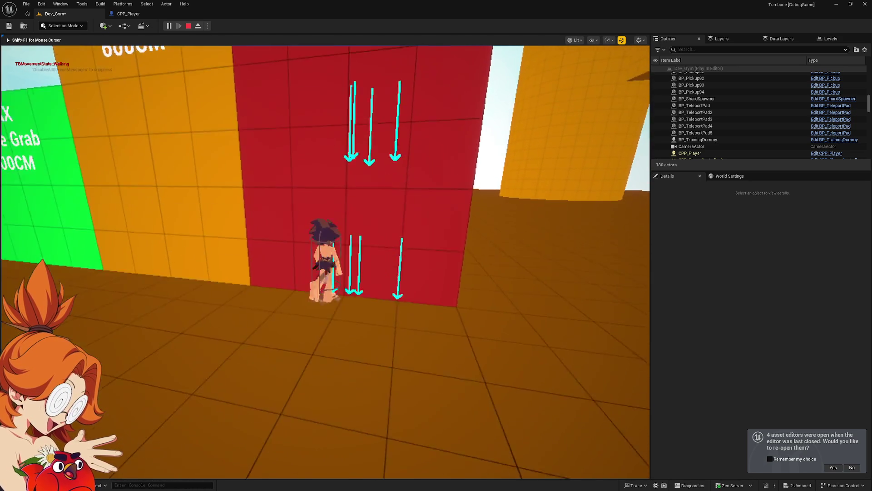
pyautogui.press('space')
pyautogui.press('space')
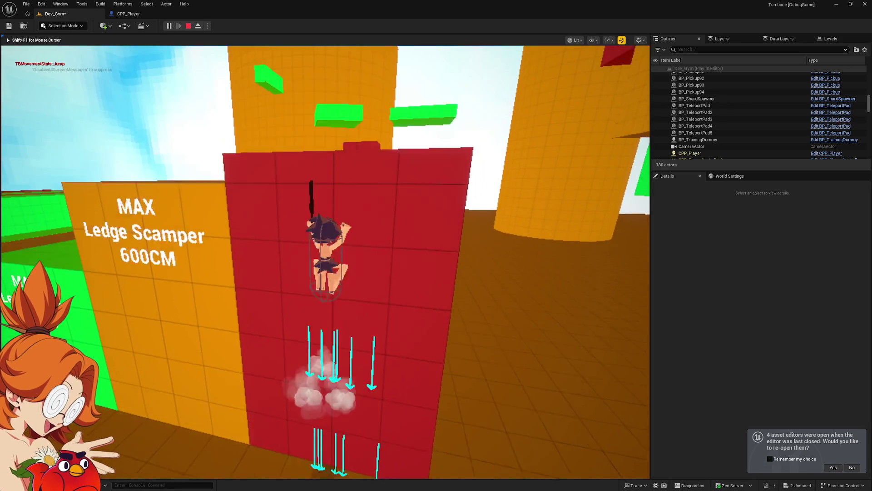
pyautogui.press('space')
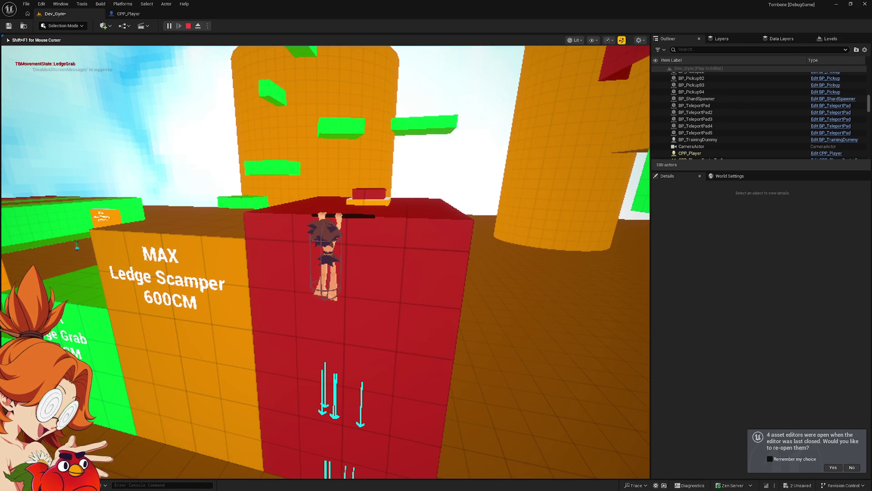
# Step: Release and regrab the wall's ledge, leap off the top, then stop the playtest
pyautogui.press('c')
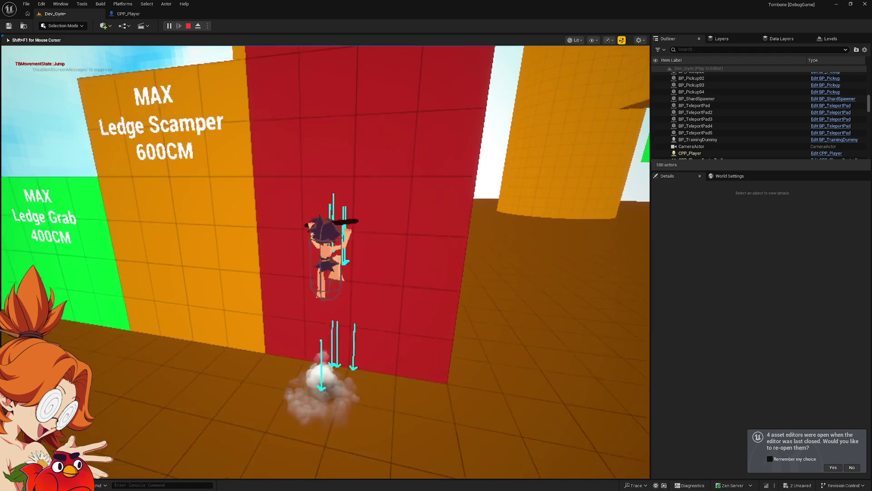
pyautogui.press('space')
pyautogui.press('space')
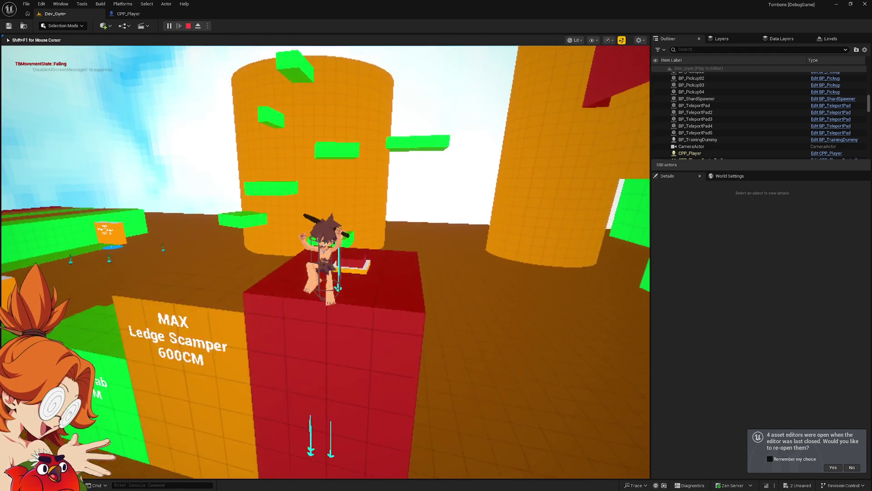
pyautogui.press('space')
pyautogui.press('c')
pyautogui.press('space')
pyautogui.press('c')
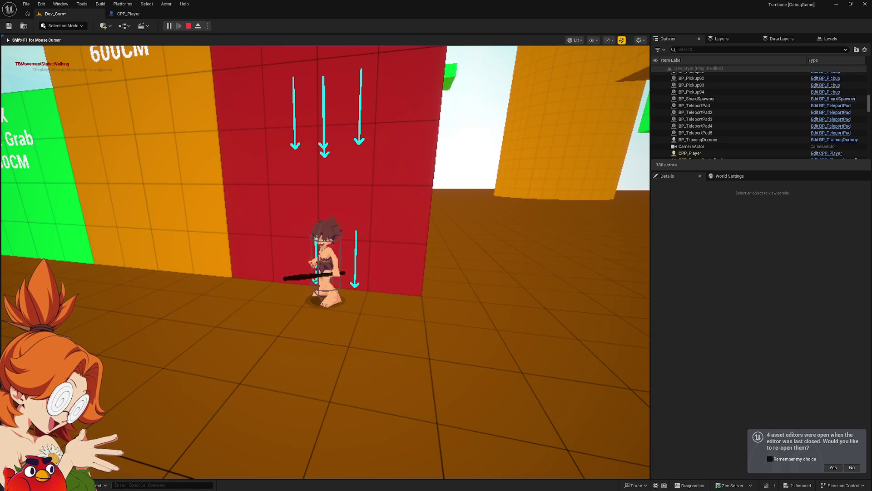
pyautogui.press('Escape')
pyautogui.click(285, 312)
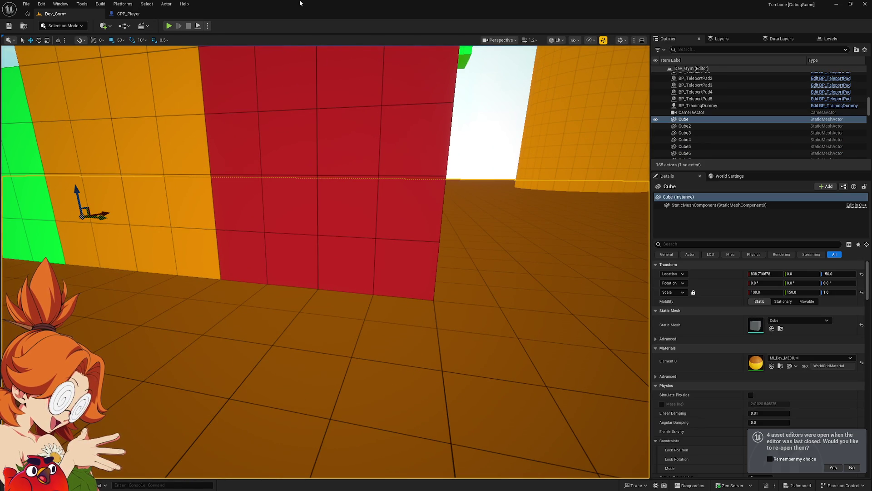
# Step: Re-enable Enable Physics Interaction on CPP_Player and decline reopening the previous asset editors
pyautogui.click(128, 14)
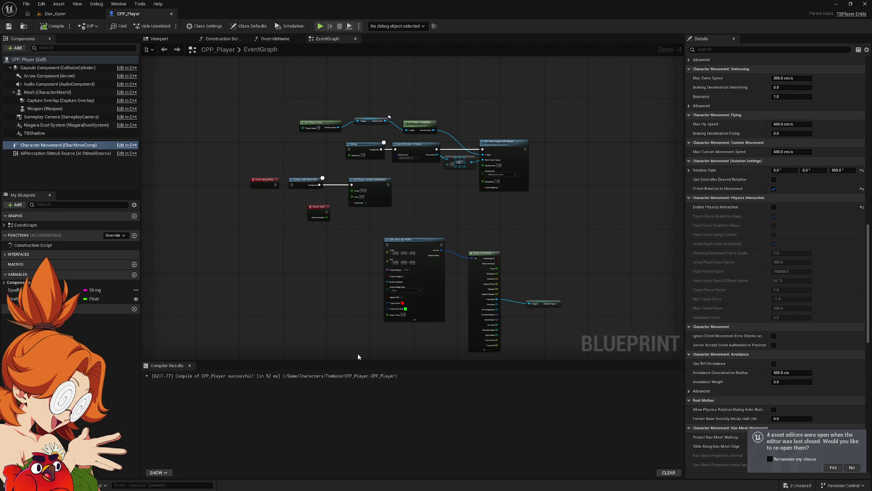
pyautogui.click(774, 207)
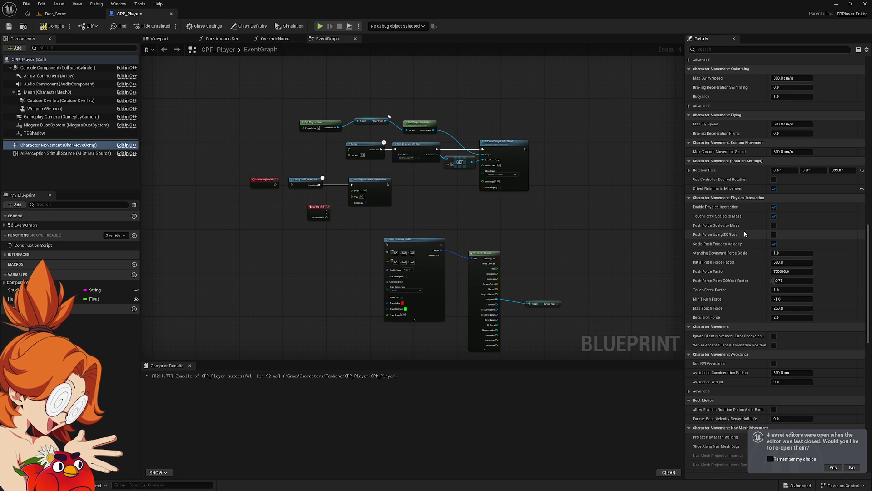
pyautogui.scroll(-5, 743, 230)
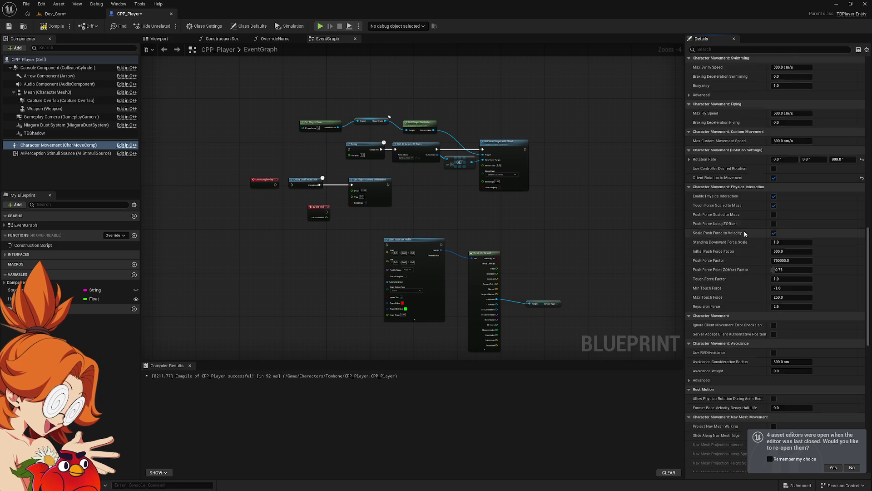
pyautogui.click(851, 467)
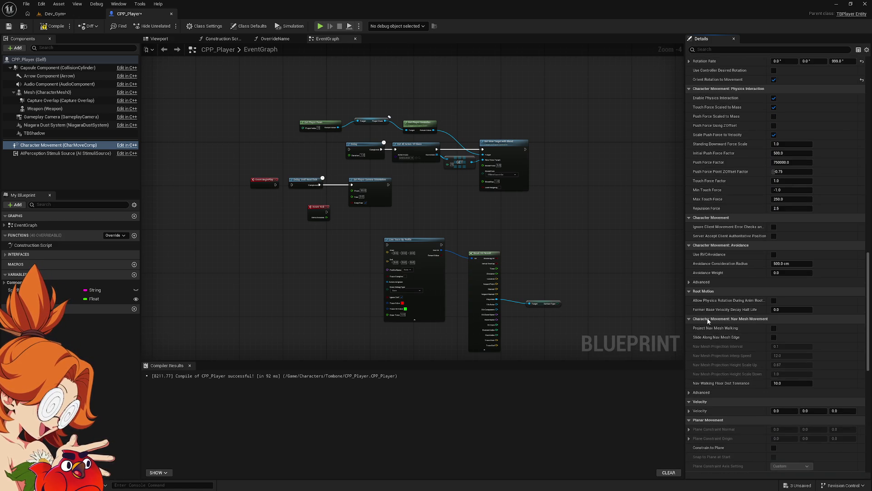
# Step: Browse CPP_Player's Character Movement settings and save the unsaved changes
pyautogui.scroll(-5, 732, 302)
pyautogui.scroll(-8, 737, 298)
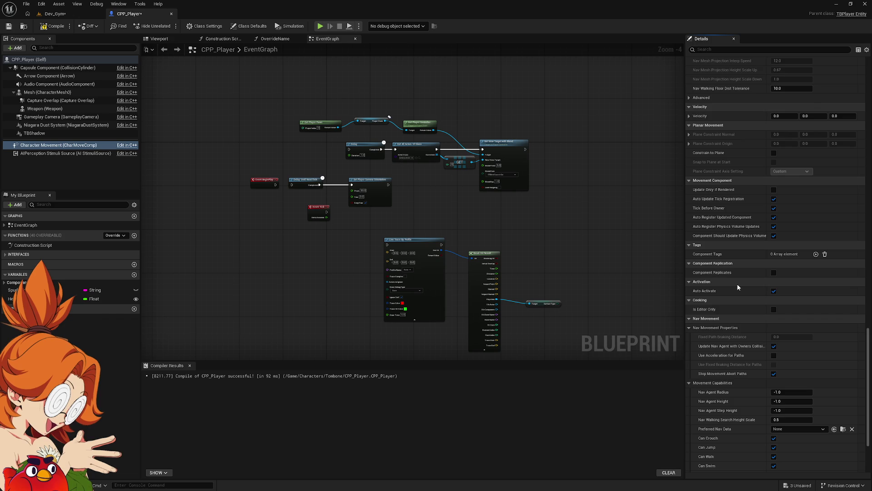
pyautogui.scroll(5, 737, 287)
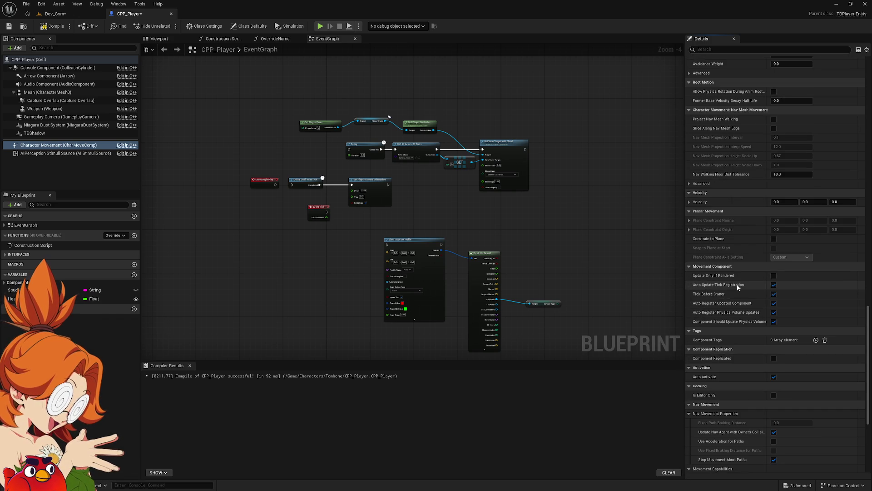
pyautogui.moveTo(739, 287)
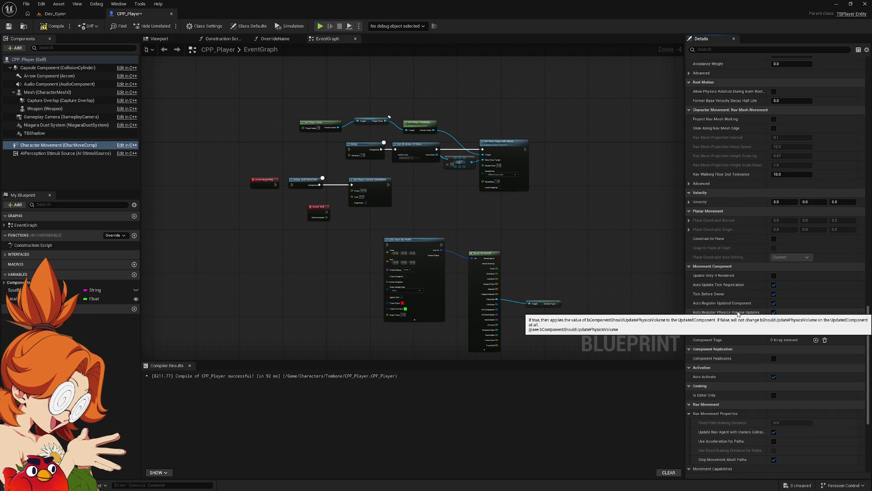
pyautogui.scroll(8, 732, 362)
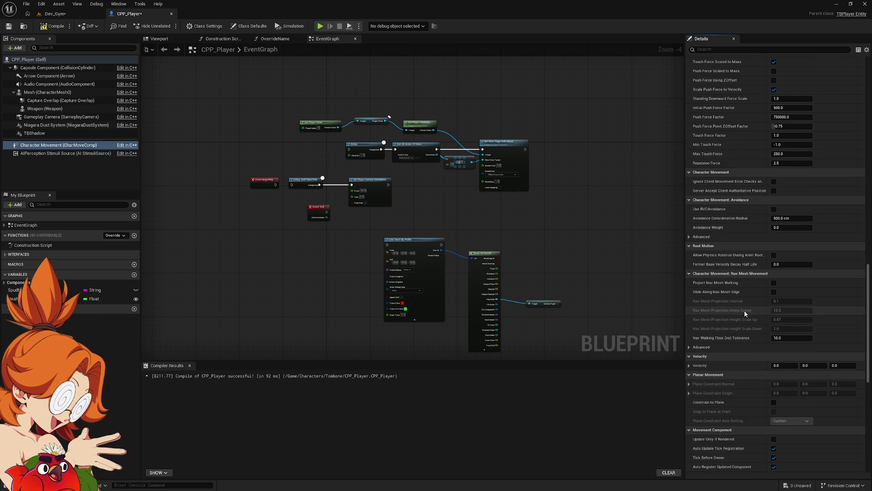
pyautogui.scroll(2, 757, 289)
pyautogui.scroll(6, 759, 286)
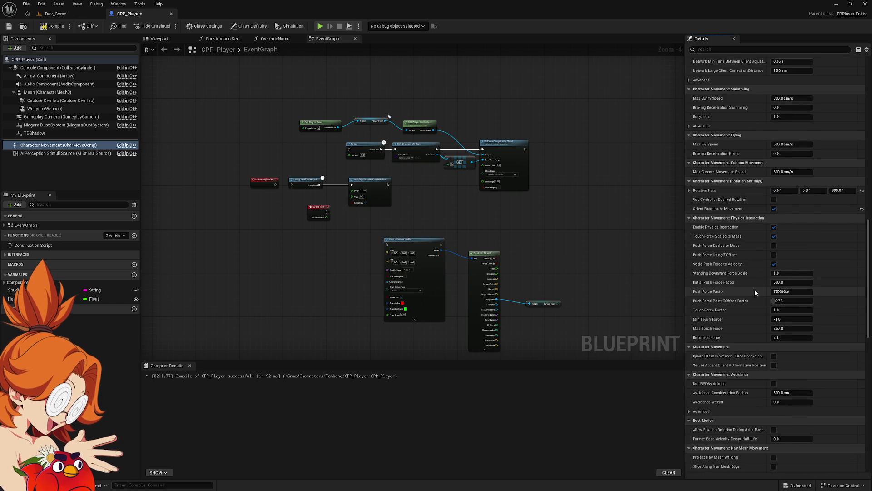
pyautogui.scroll(18, 754, 290)
pyautogui.scroll(11, 752, 284)
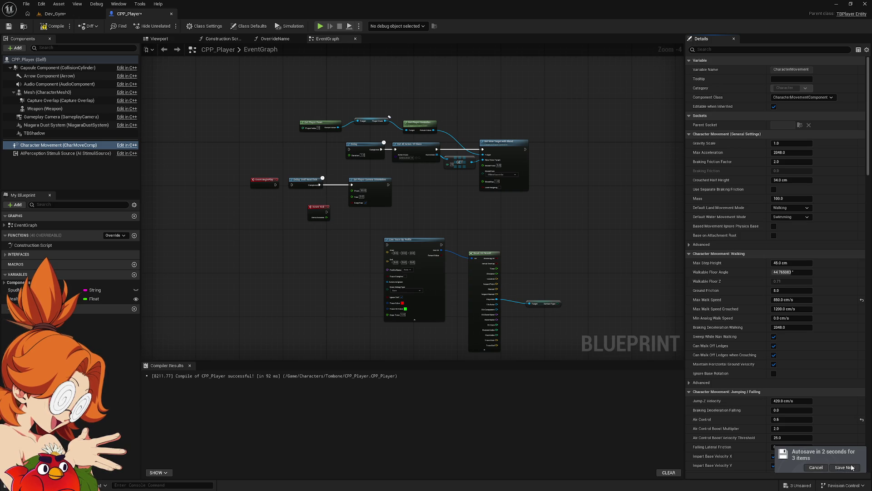
pyautogui.click(851, 466)
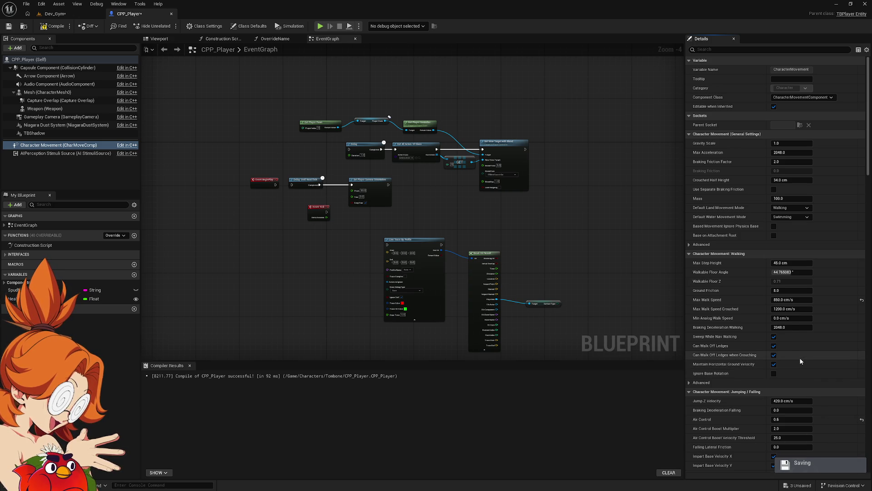
# Step: Uncheck Apply Gravity While Jumping, then return to the Dev_Gym level
pyautogui.scroll(-2, 801, 361)
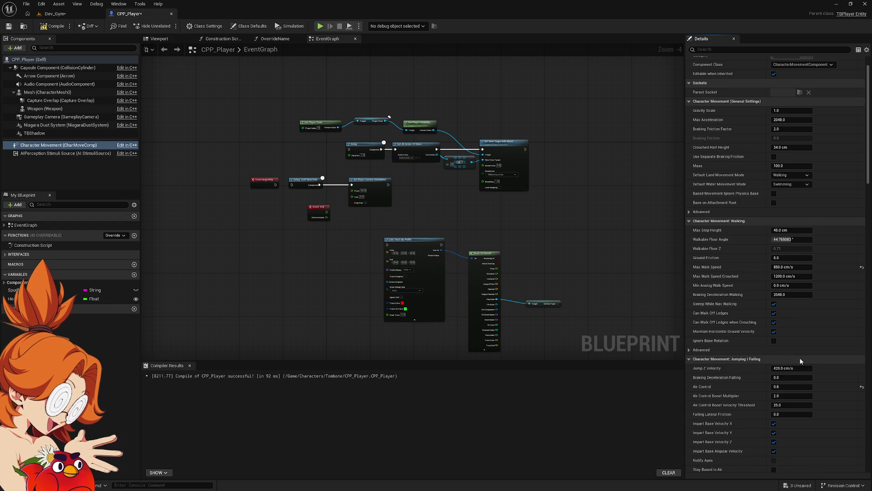
pyautogui.scroll(-2, 802, 361)
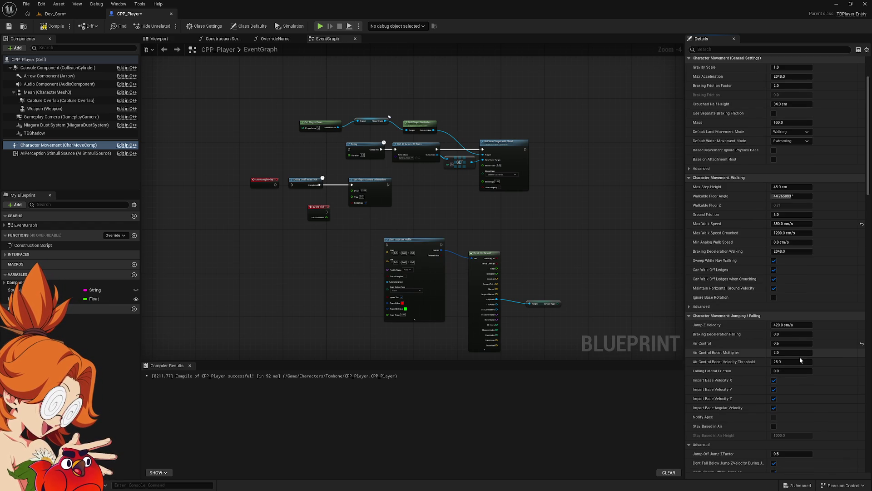
pyautogui.scroll(-3, 776, 371)
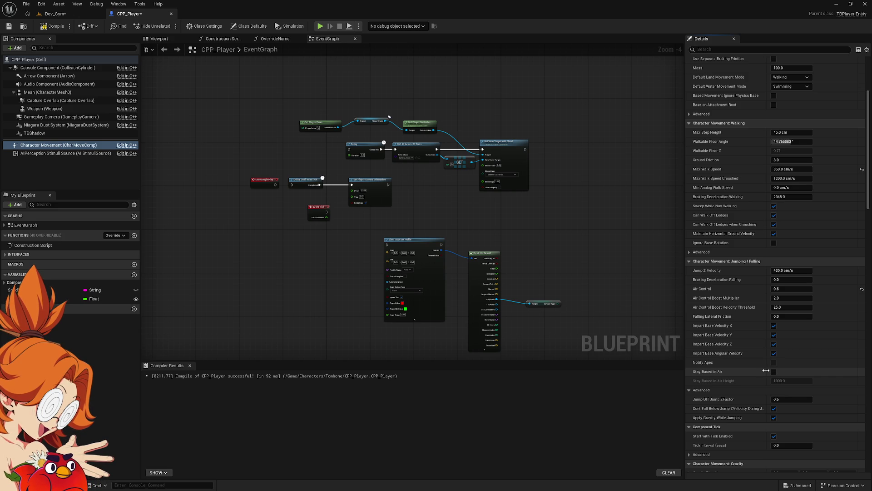
pyautogui.scroll(-4, 766, 371)
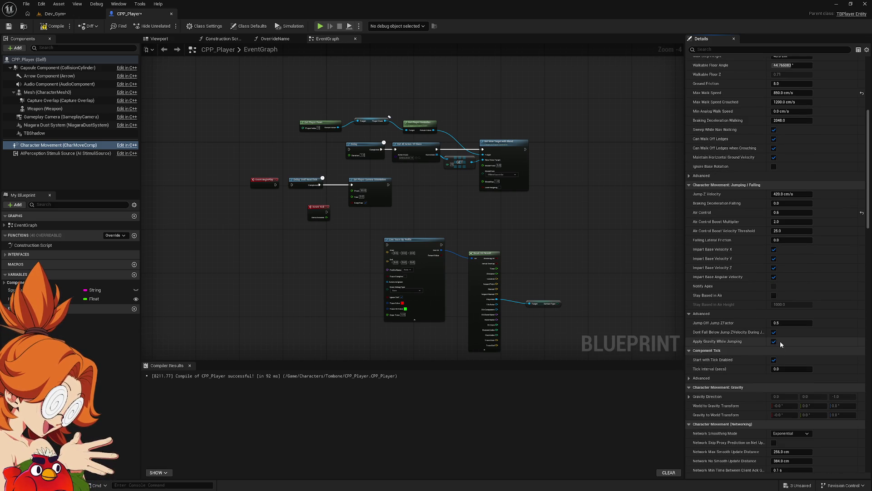
pyautogui.click(775, 342)
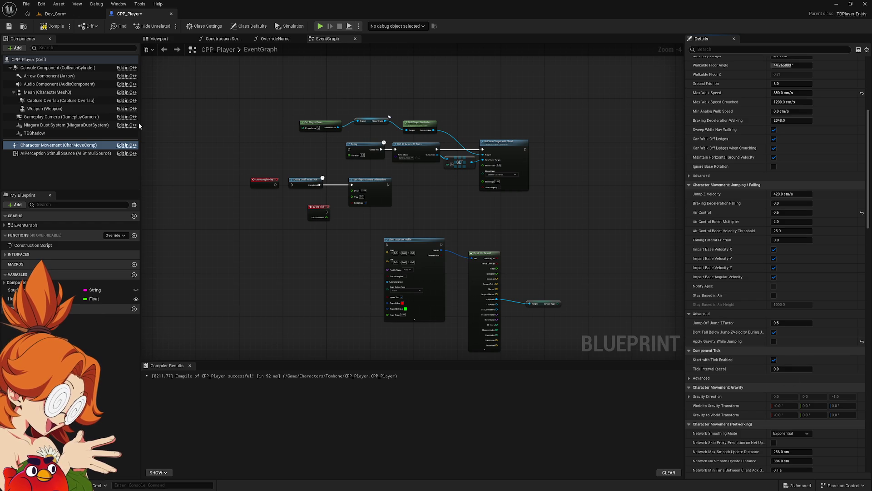
pyautogui.click(73, 14)
pyautogui.rightClick(388, 388)
pyautogui.click(392, 380)
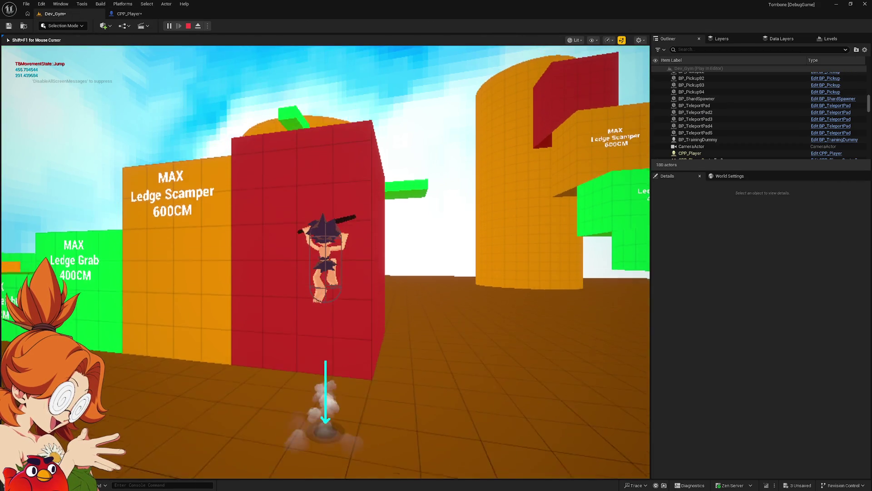
pyautogui.press('space')
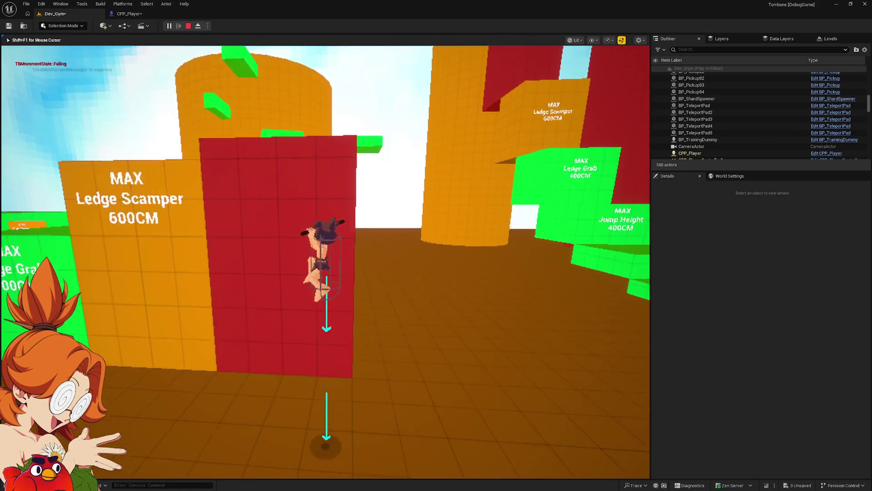
pyautogui.press('space')
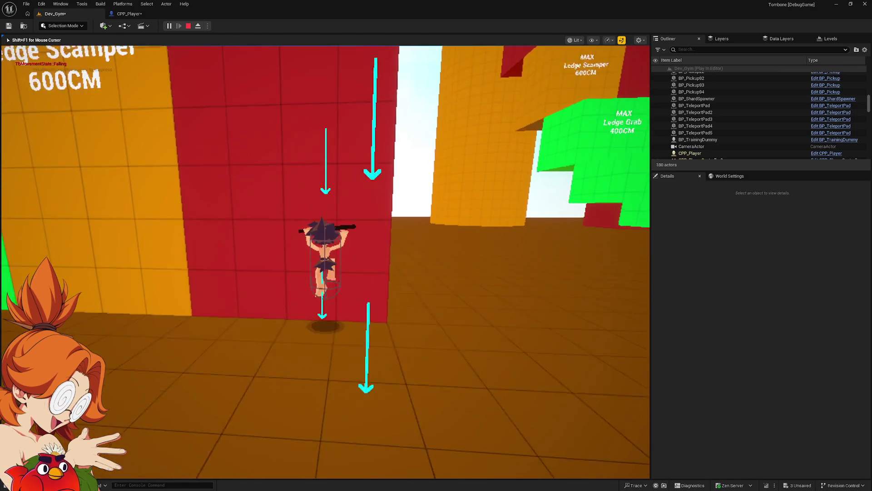
pyautogui.press('F1')
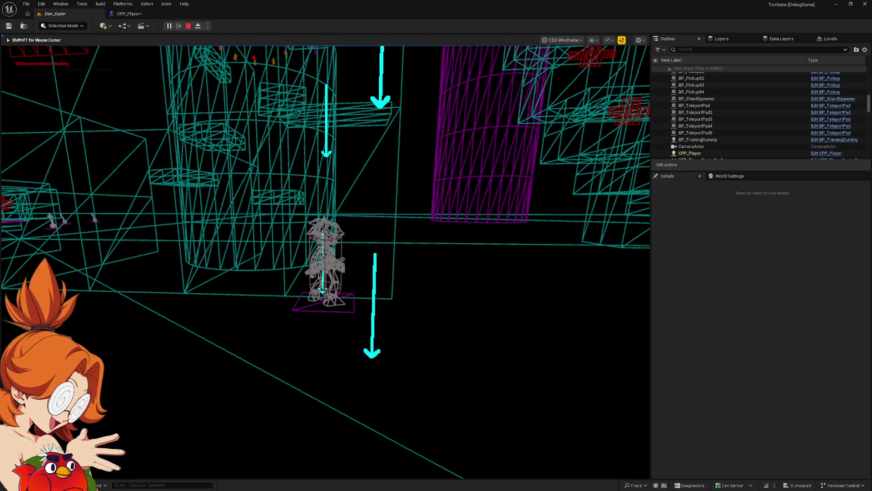
pyautogui.press('Escape')
pyautogui.hotkey('alt', 'Tab')
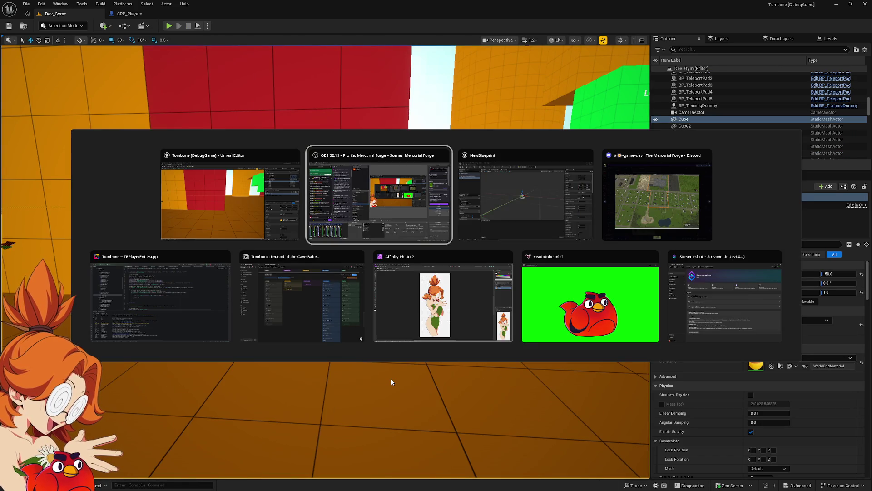
# Step: Recompile CPP_Player, then bring up the Dev_Gym viewport's play options
pyautogui.click(136, 14)
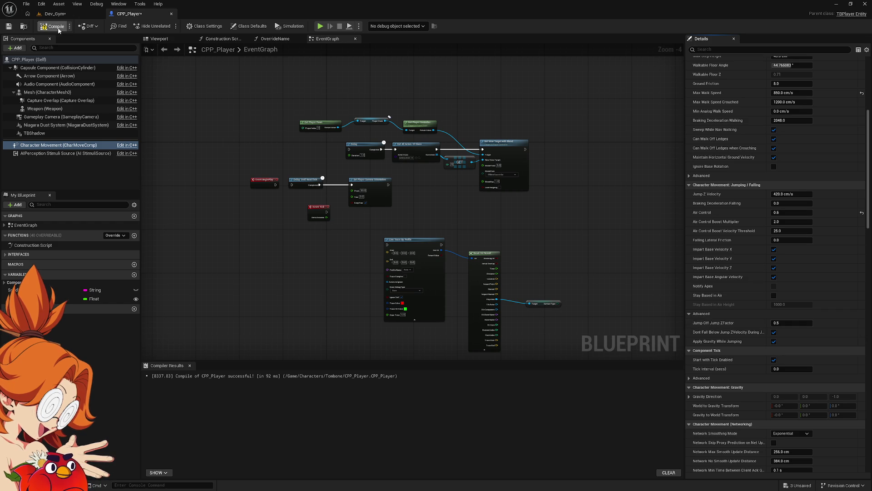
pyautogui.click(54, 14)
pyautogui.rightClick(351, 358)
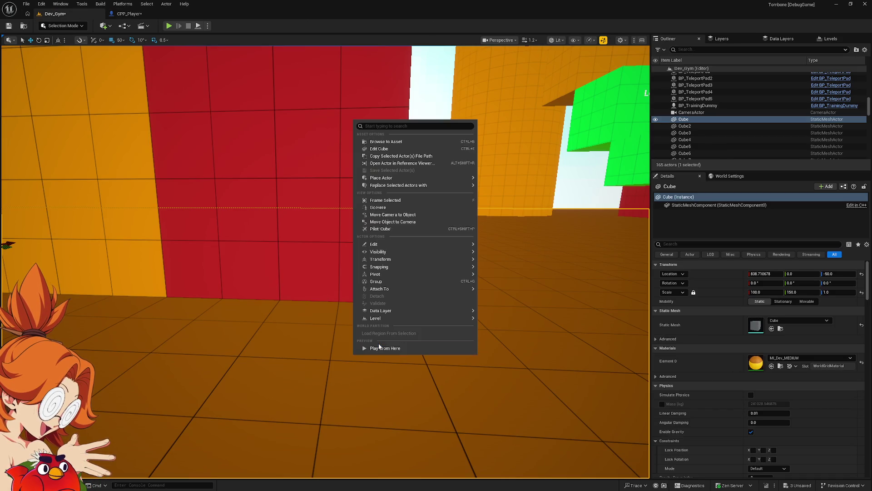
# Step: Start the playtest, then run and jump at the red wall to grab its ledge
pyautogui.click(377, 348)
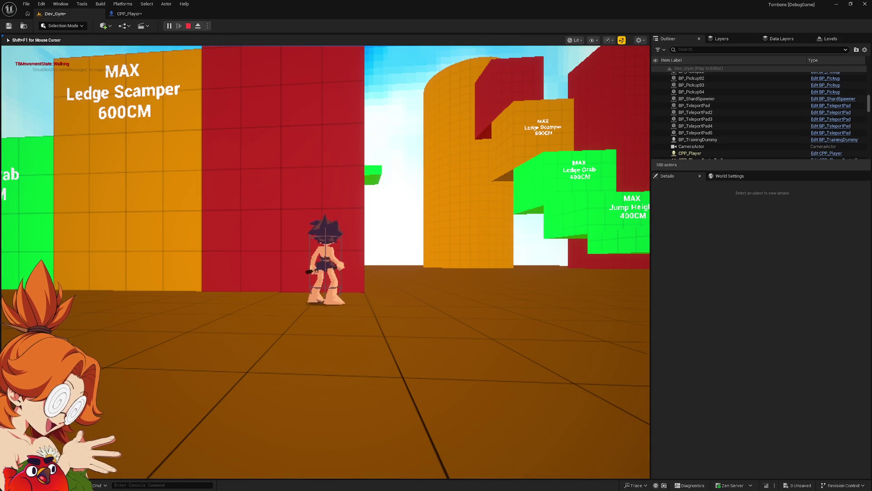
pyautogui.press('s')
pyautogui.press('w')
pyautogui.press('space')
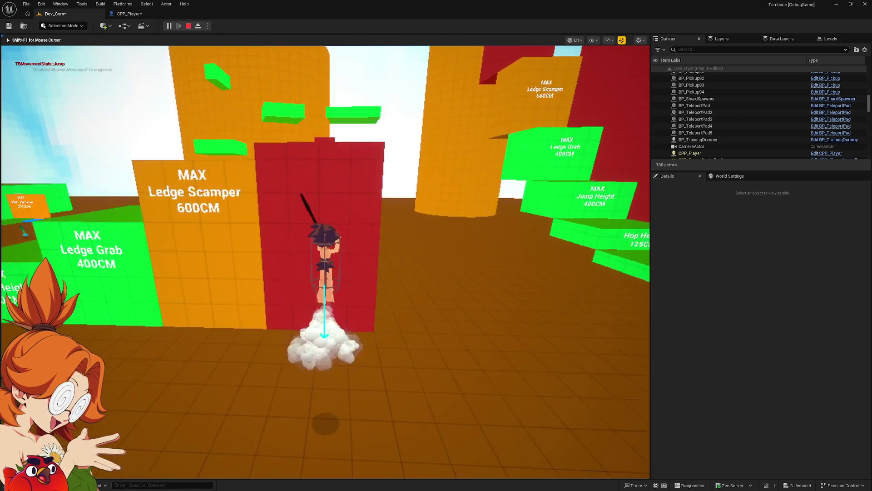
pyautogui.press('s')
pyautogui.press('w')
pyautogui.press('space')
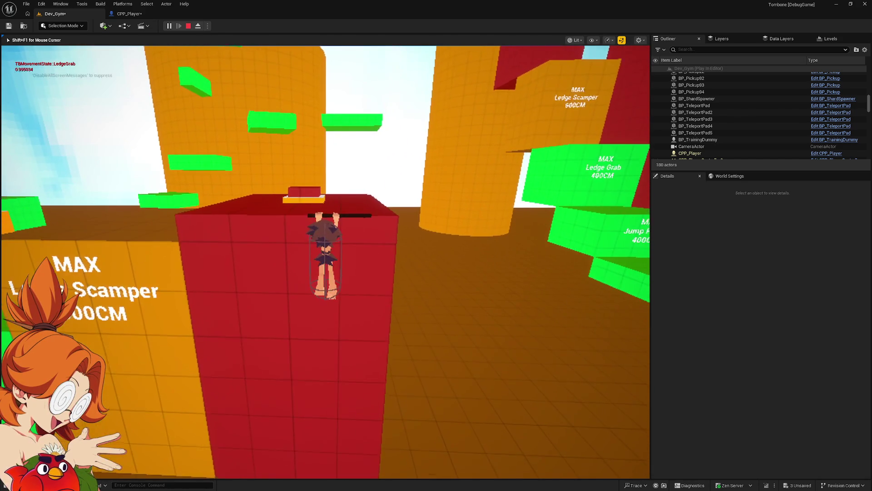
# Step: Shuffle along the ledge, drop off, and repeatedly jump back up the red wall
pyautogui.press('d')
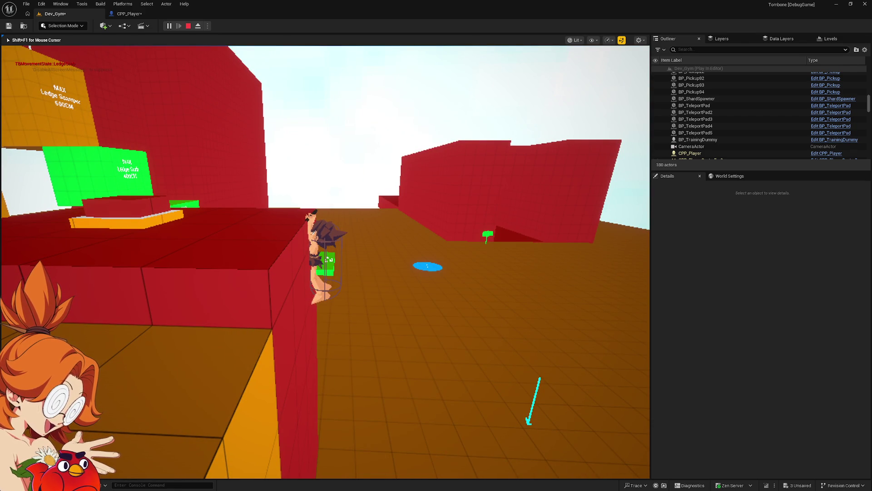
pyautogui.press('space')
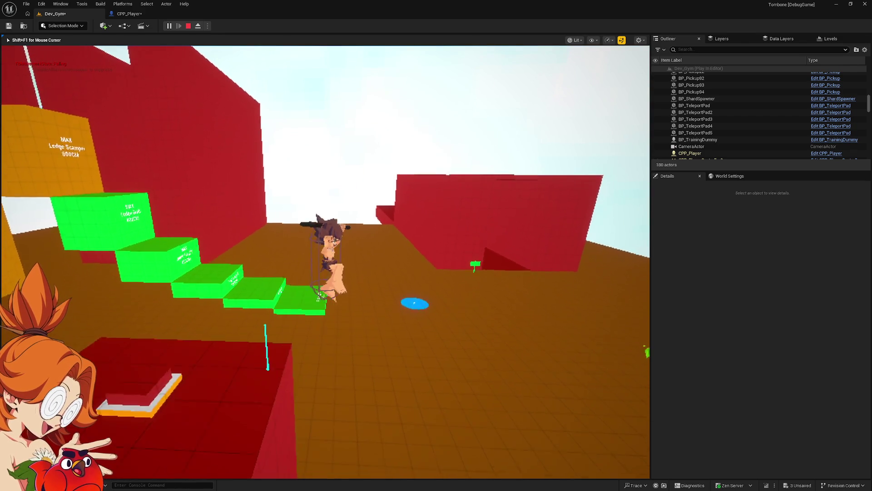
pyautogui.press('space')
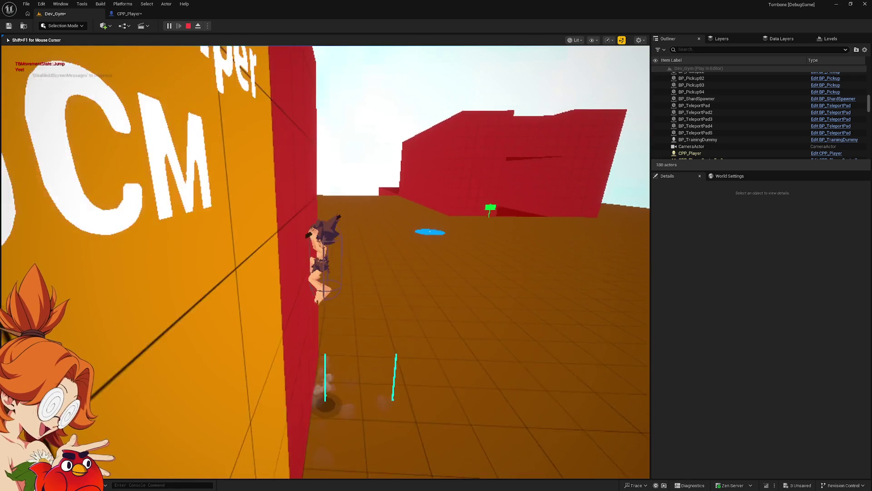
pyautogui.press('space')
pyautogui.press('space')
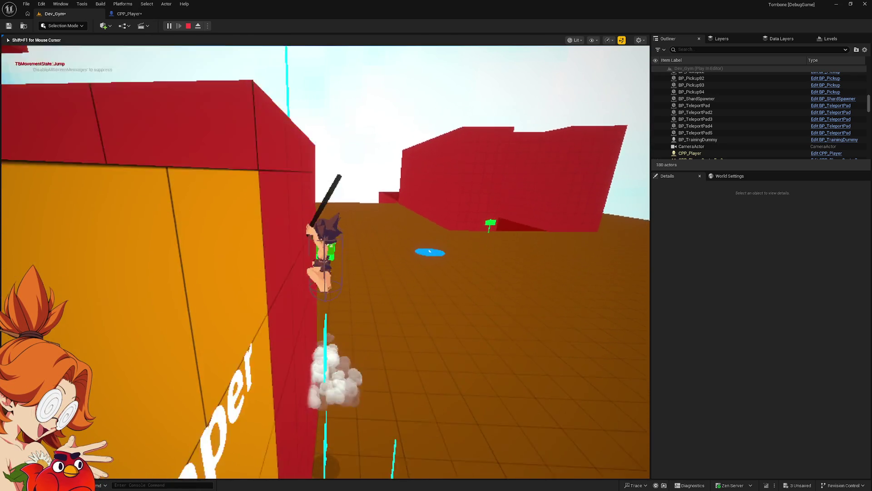
pyautogui.press('space')
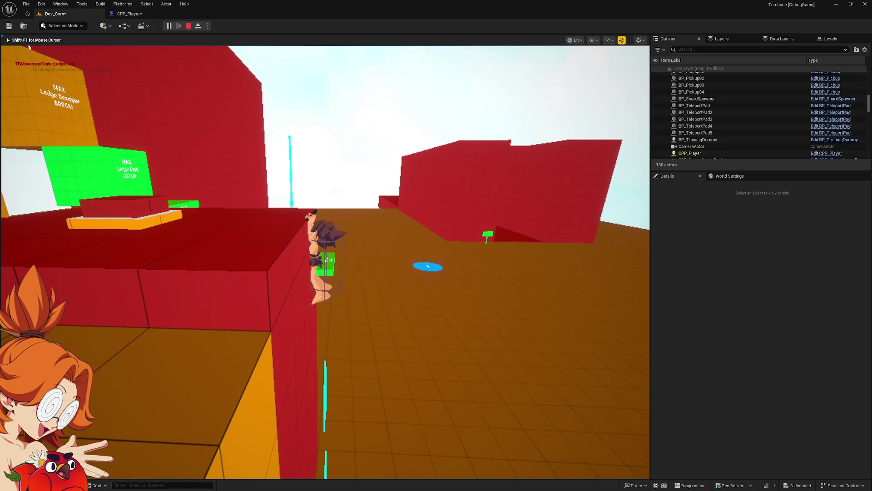
pyautogui.press('space')
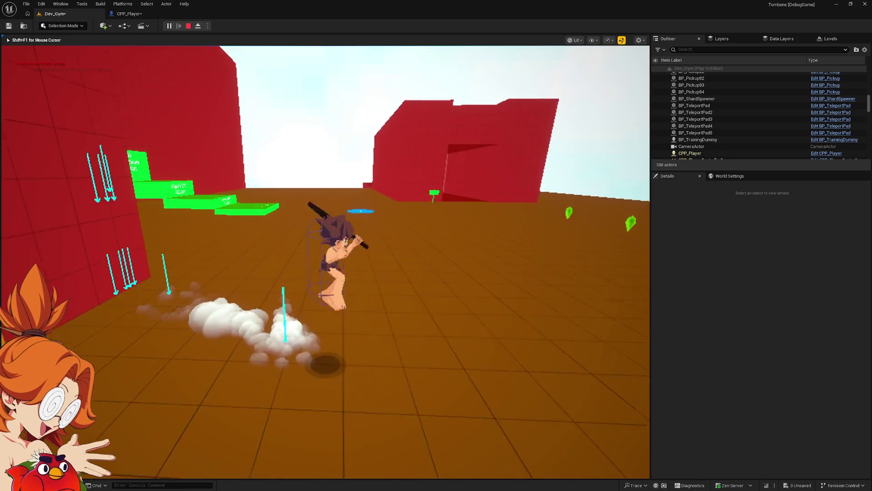
pyautogui.press('w')
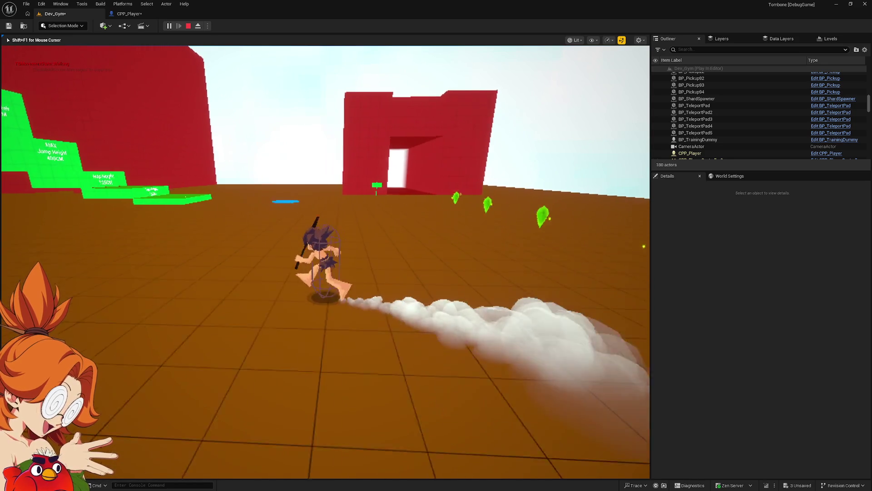
pyautogui.press('space')
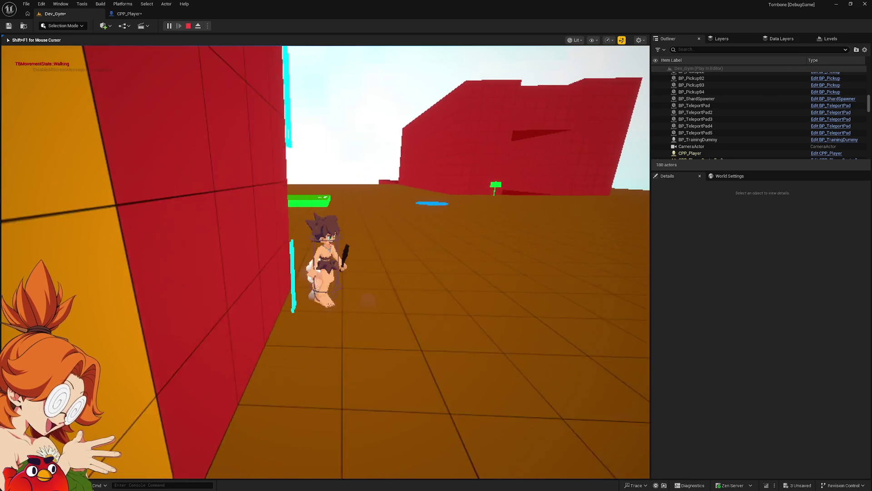
pyautogui.press('space')
pyautogui.press('space')
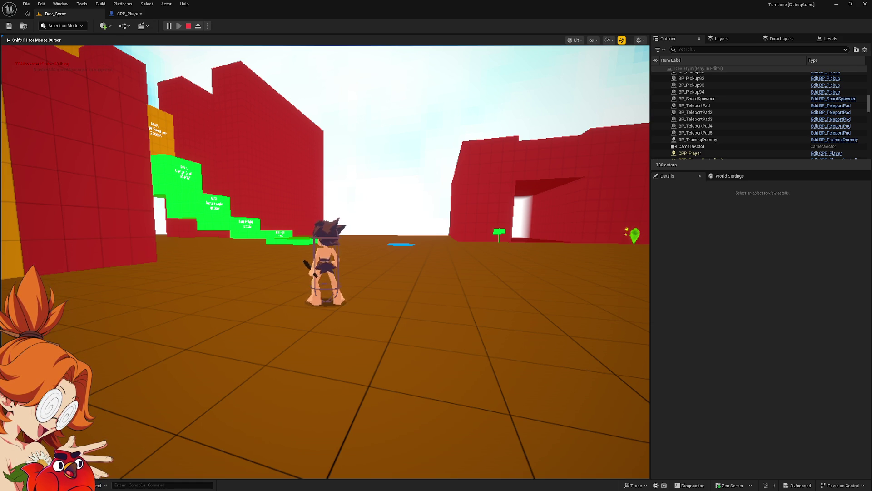
pyautogui.press('shift')
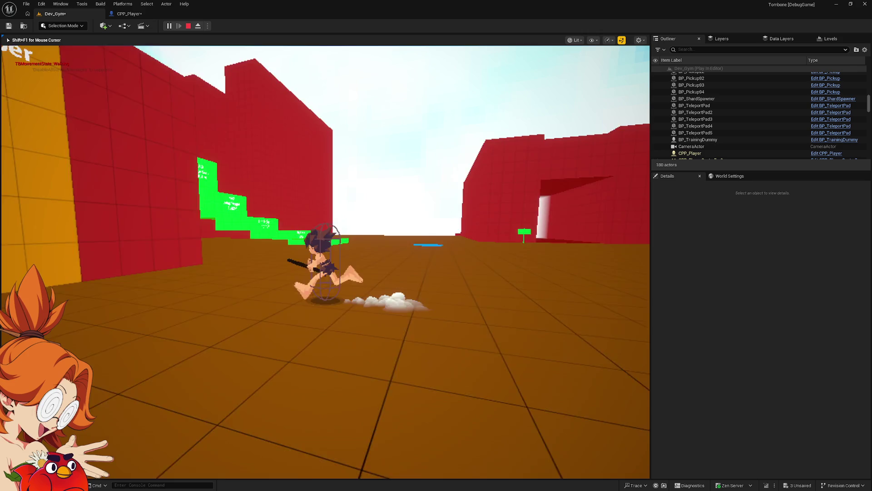
pyautogui.press('space')
pyautogui.press('space')
pyautogui.press('w')
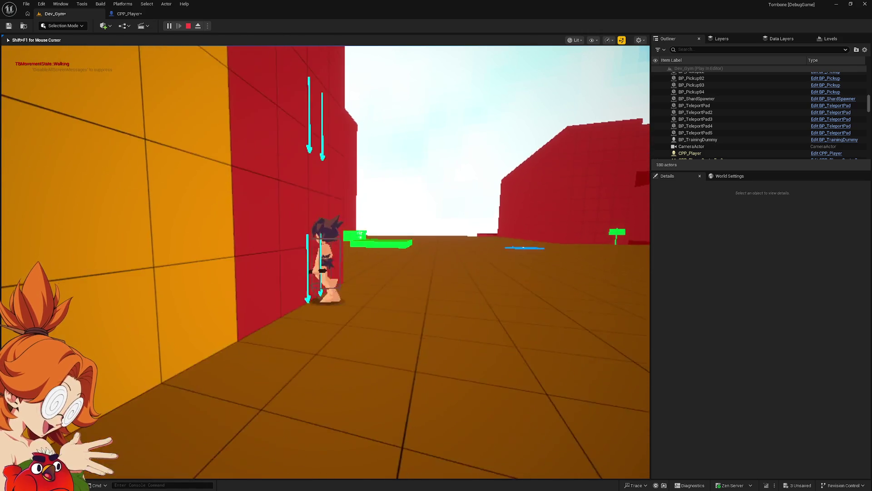
pyautogui.press('space')
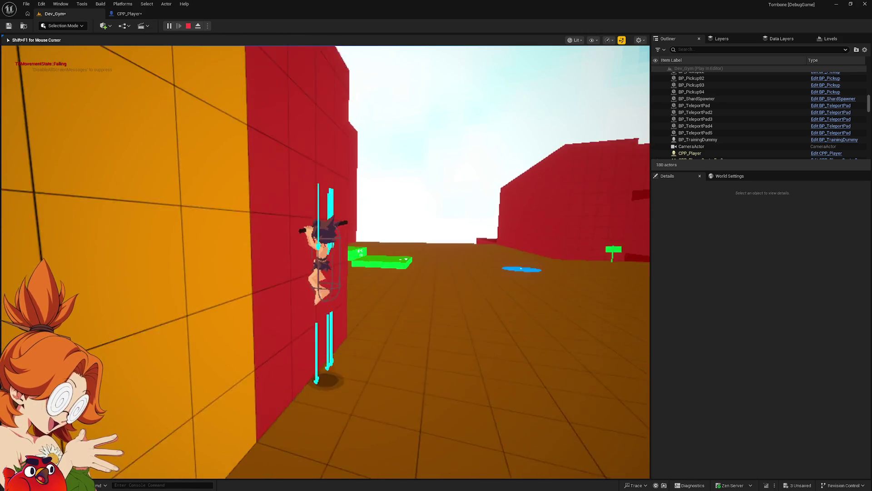
pyautogui.press('space')
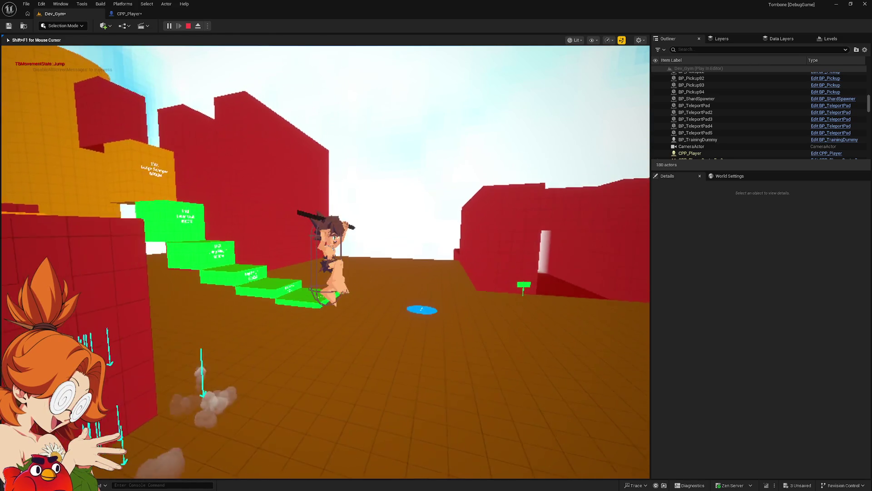
pyautogui.press('space')
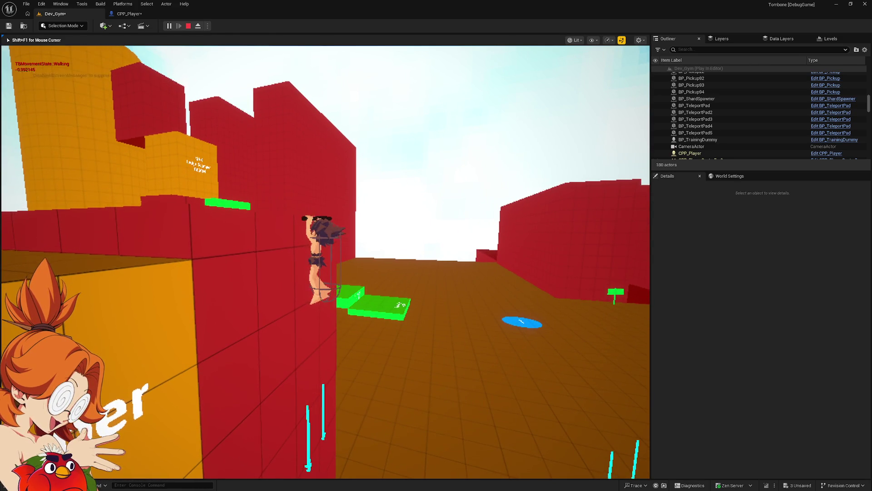
pyautogui.press('c')
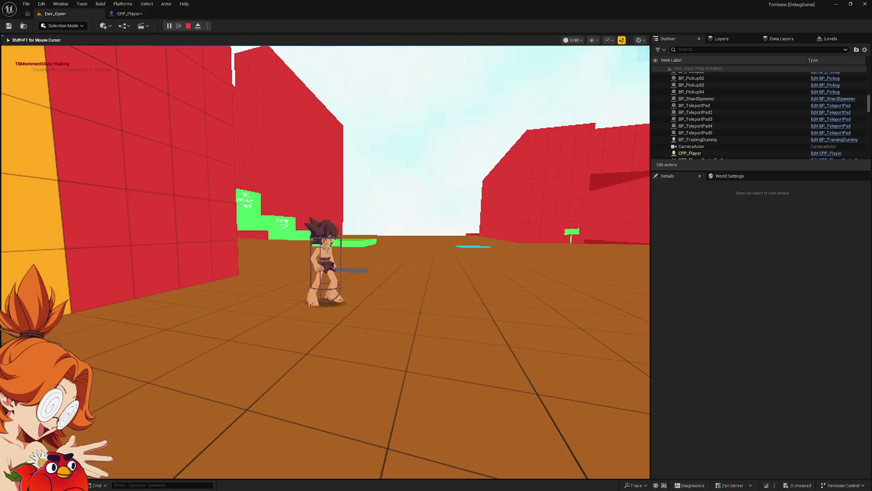
# Step: Switch the playtest to wireframe view, climb the wall, drop off the platform and jump
pyautogui.press('F1')
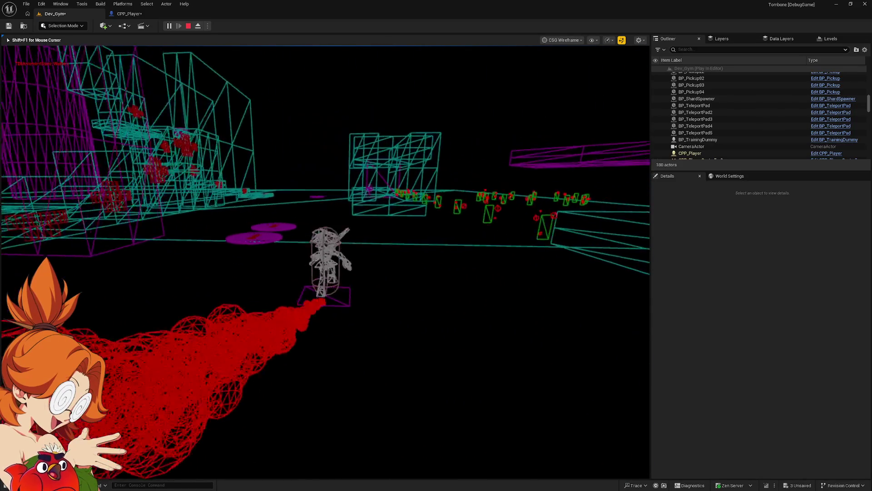
pyautogui.press('w')
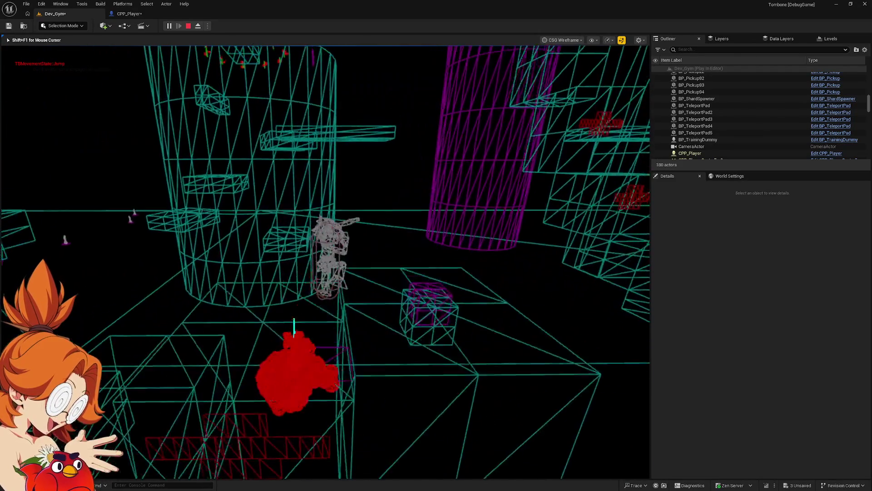
pyautogui.press('space')
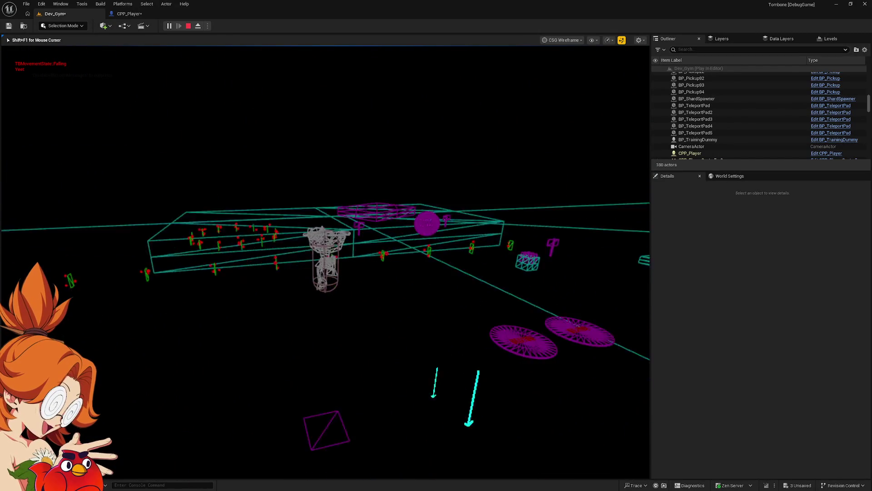
pyautogui.press('space')
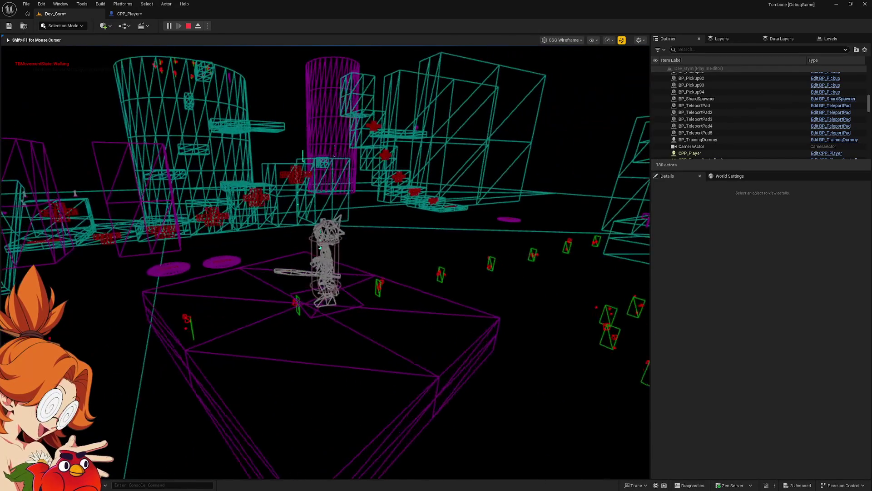
pyautogui.press('e')
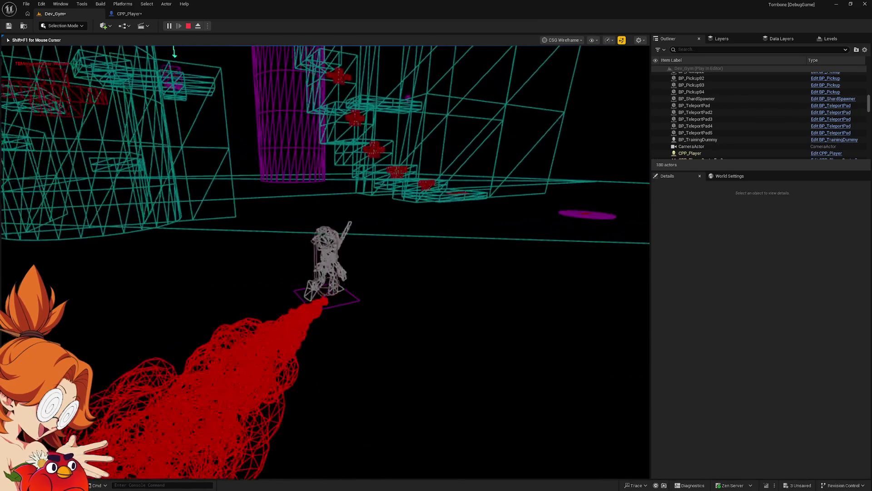
# Step: Release control from the game with Shift+F1 and Alt+Tab to another program
pyautogui.hotkey('shift', 'F1')
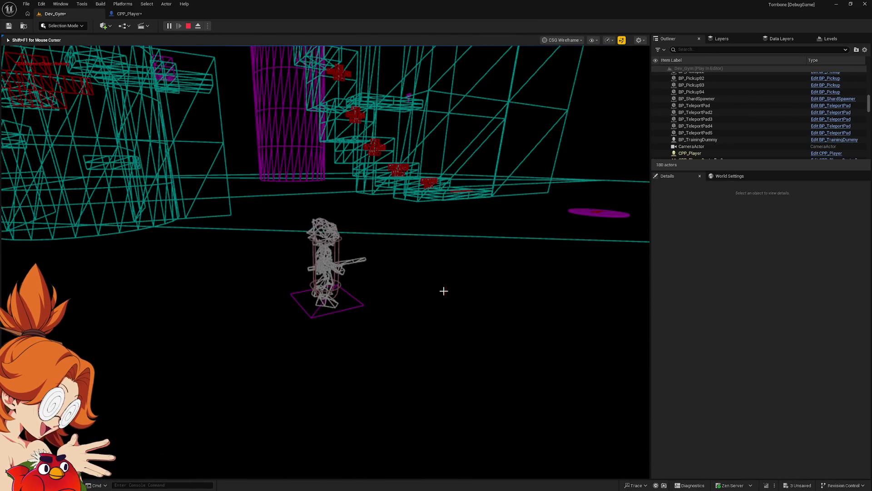
pyautogui.press('Escape')
pyautogui.hotkey('alt', 'Tab')
pyautogui.hotkey('alt', 'Tab')
pyautogui.hotkey('alt', 'Tab')
pyautogui.hotkey('alt', 'Tab')
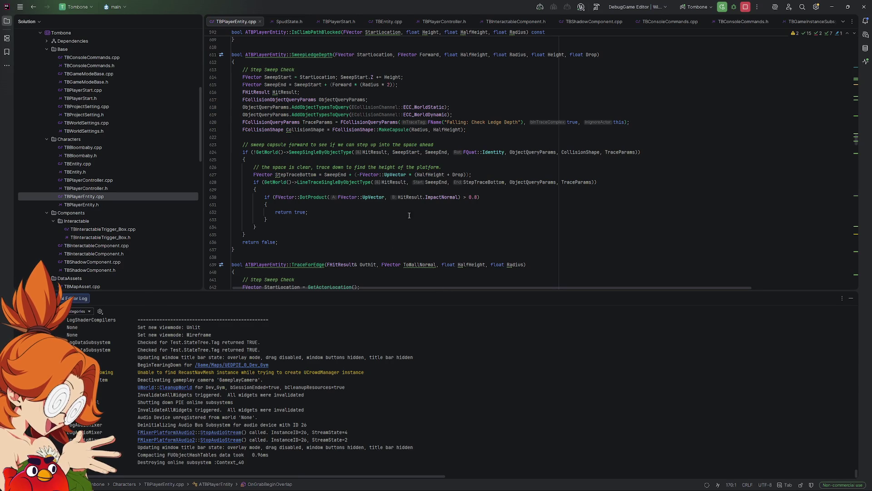
# Step: Search TBPlayerEntity.cpp for 'jump', then clear the search
pyautogui.click(425, 205)
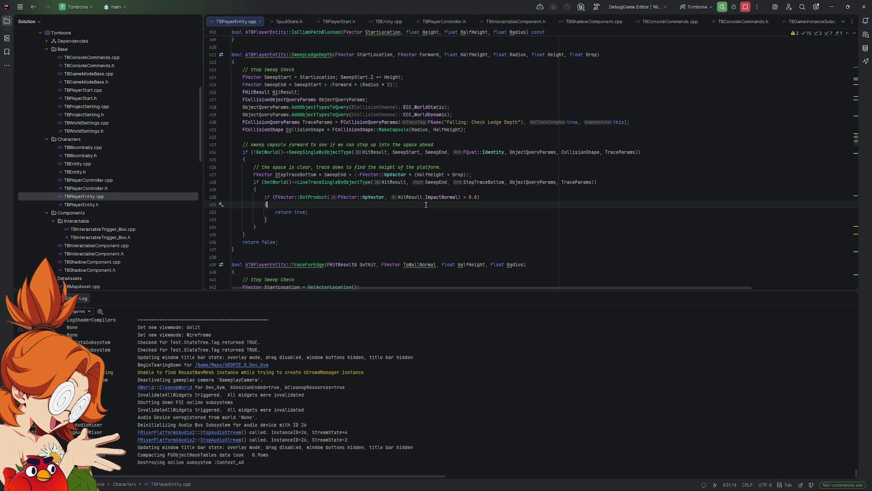
pyautogui.hotkey('ctrl', 'f')
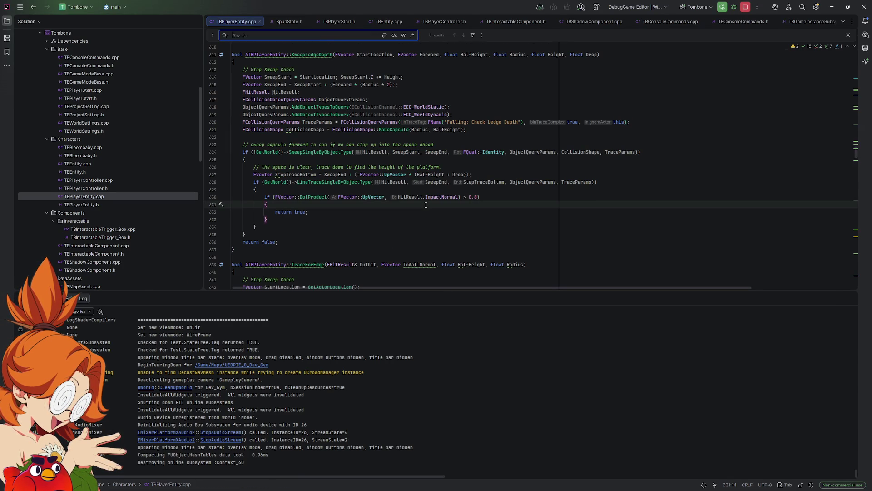
pyautogui.write('jump')
pyautogui.press('BackSpace')
pyautogui.press('BackSpace')
pyautogui.press('BackSpace')
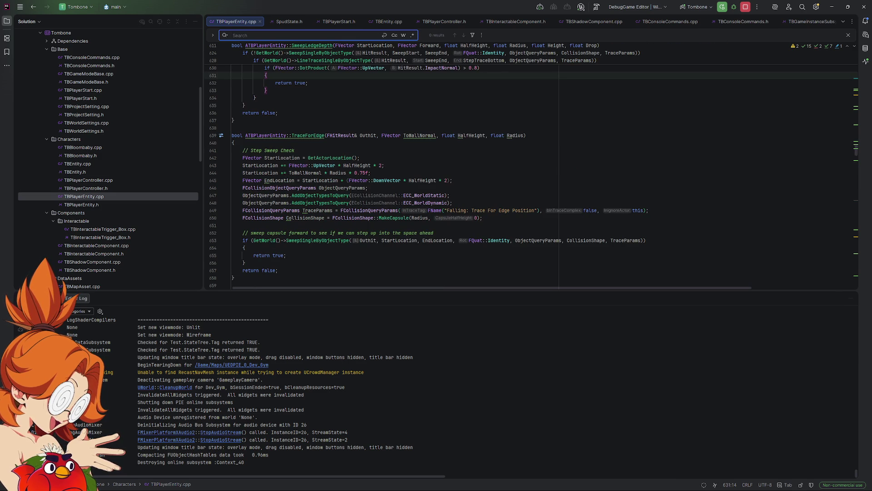
# Step: Open the Structure outline and navigate to the Perform_Jump() function
pyautogui.click(7, 67)
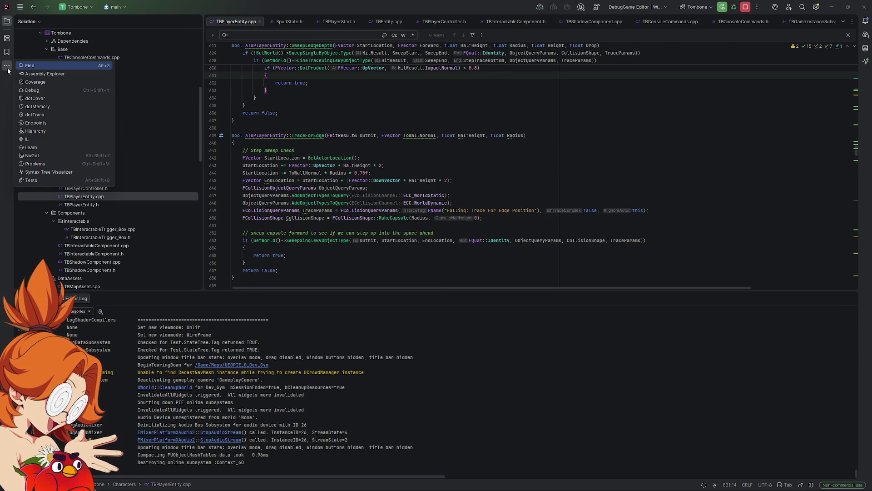
pyautogui.click(6, 66)
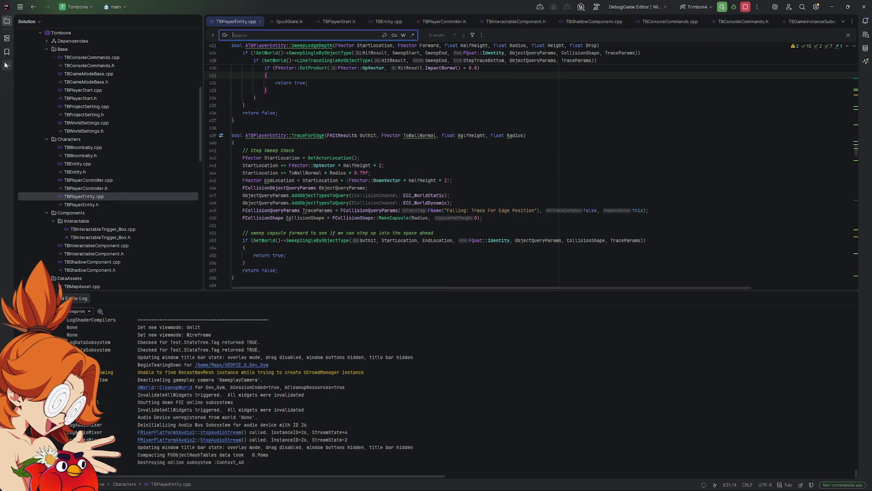
pyautogui.click(7, 39)
pyautogui.scroll(-10, 94, 228)
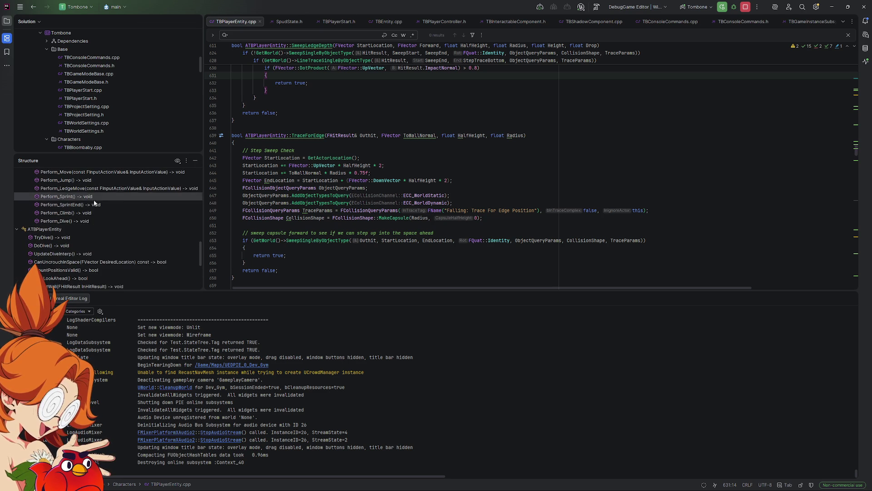
pyautogui.click(87, 180)
pyautogui.scroll(-2, 302, 178)
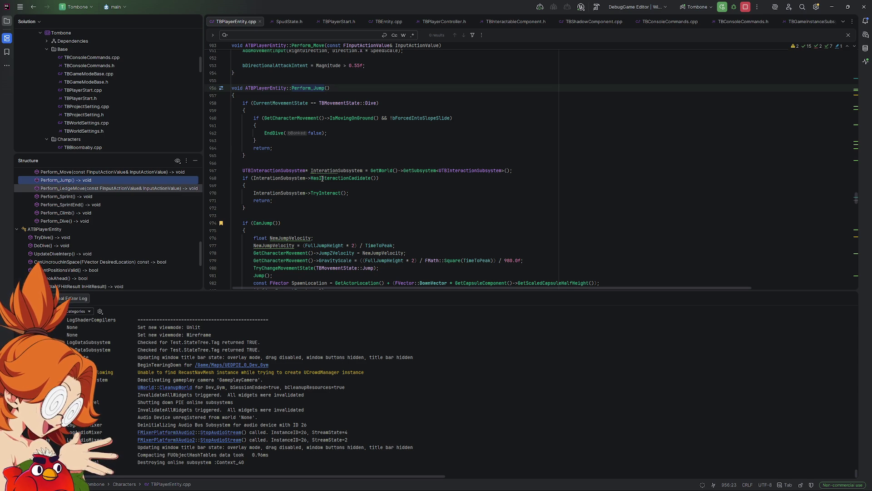
pyautogui.moveTo(361, 173)
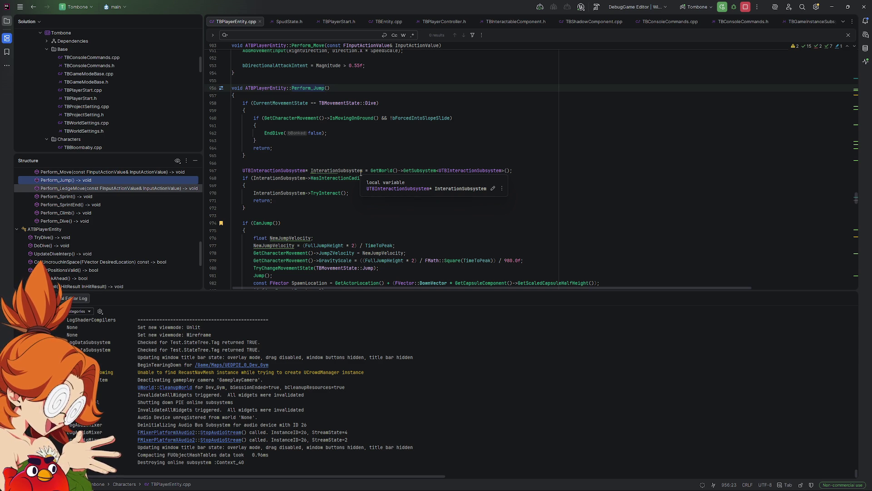
pyautogui.scroll(-6, 572, 194)
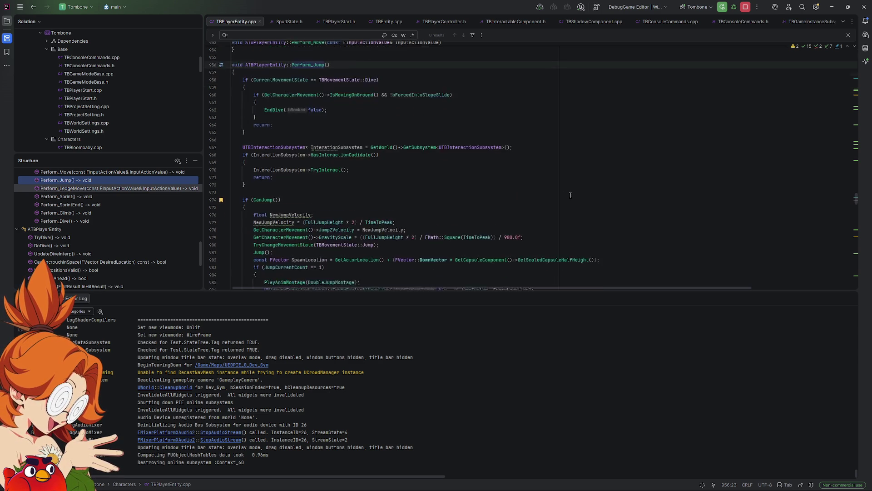
pyautogui.scroll(-1, 589, 190)
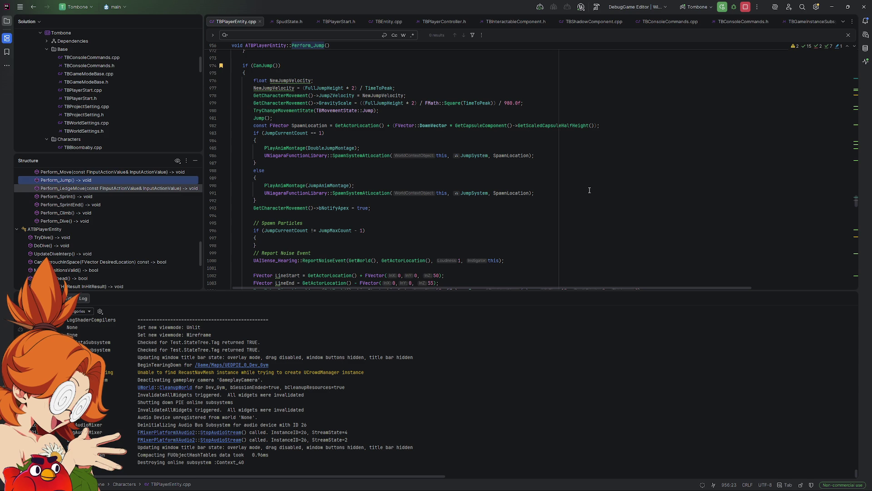
pyautogui.scroll(-2, 590, 190)
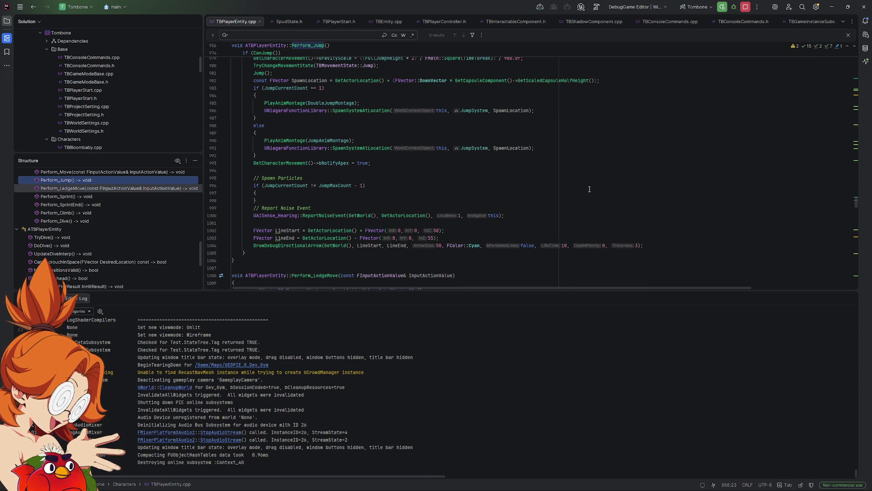
pyautogui.scroll(2, 590, 187)
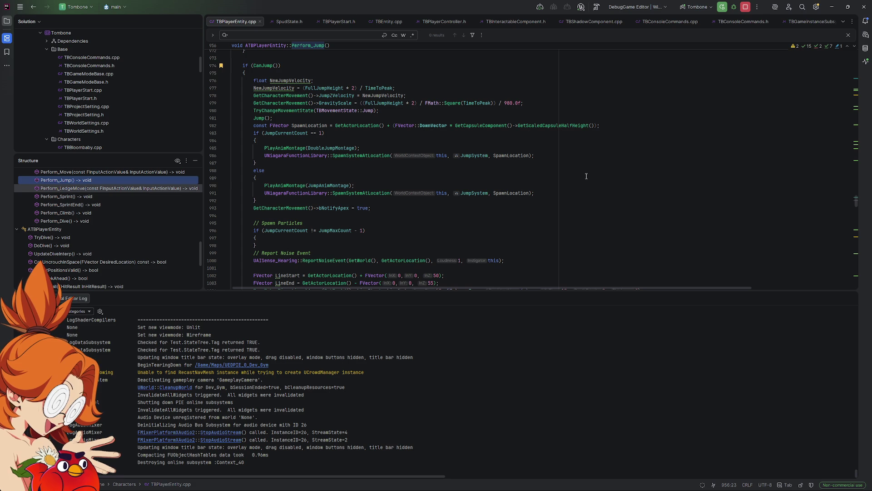
pyautogui.scroll(1, 586, 173)
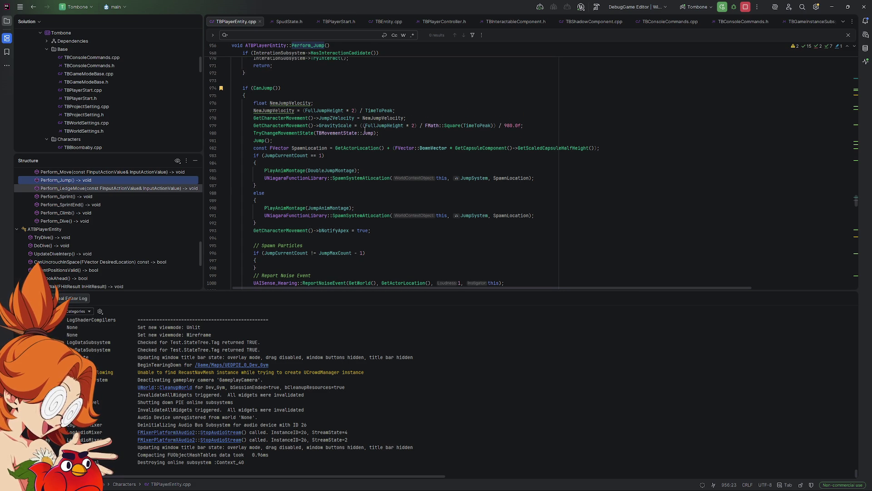
pyautogui.moveTo(290, 109)
pyautogui.moveTo(337, 114)
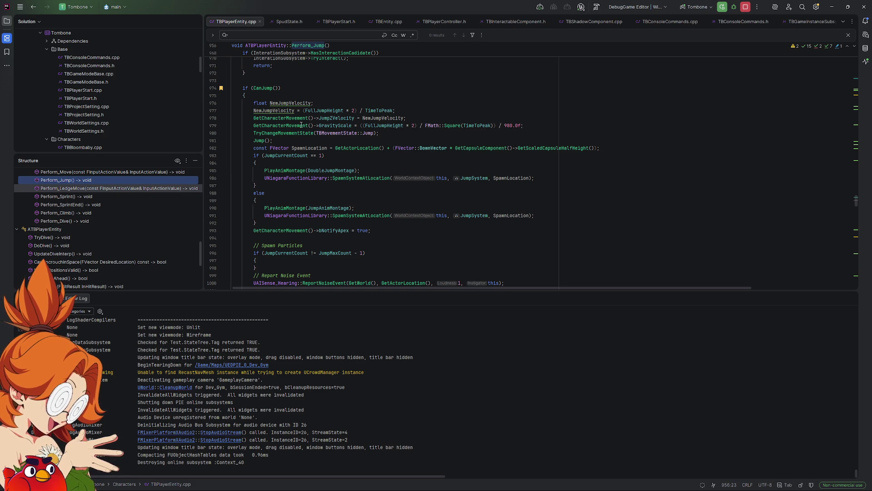
pyautogui.moveTo(300, 125)
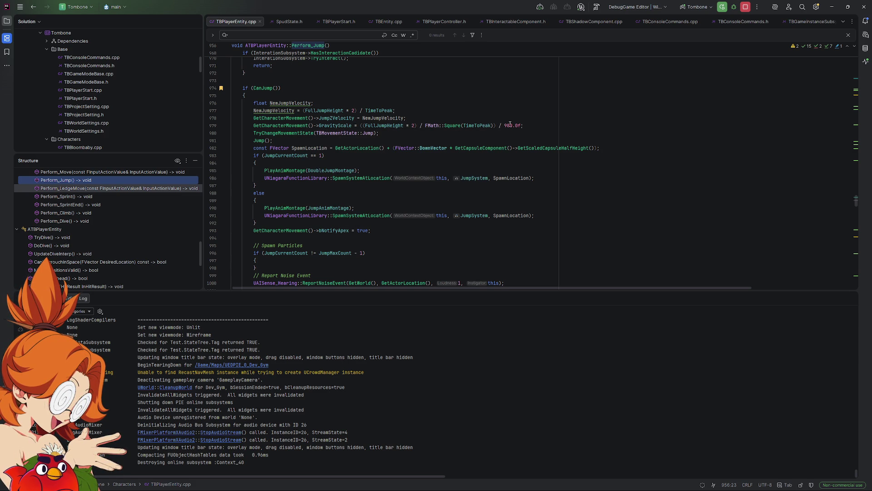
pyautogui.doubleClick(377, 118)
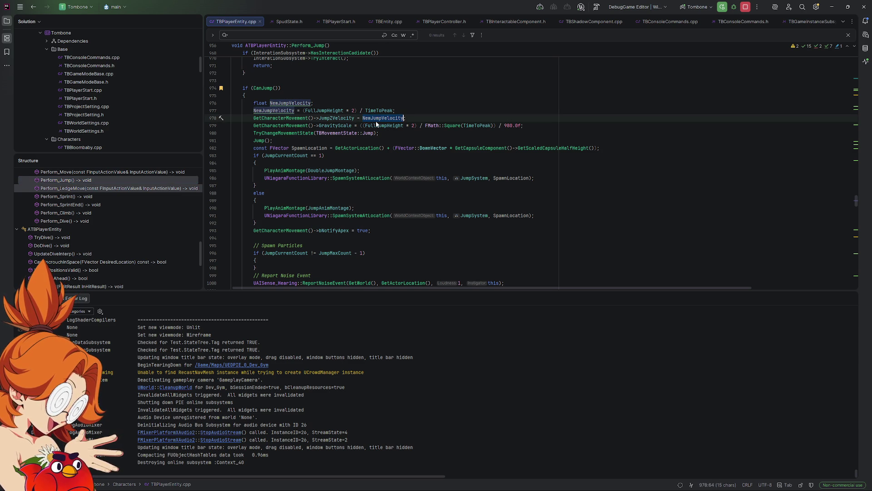
pyautogui.click(397, 111)
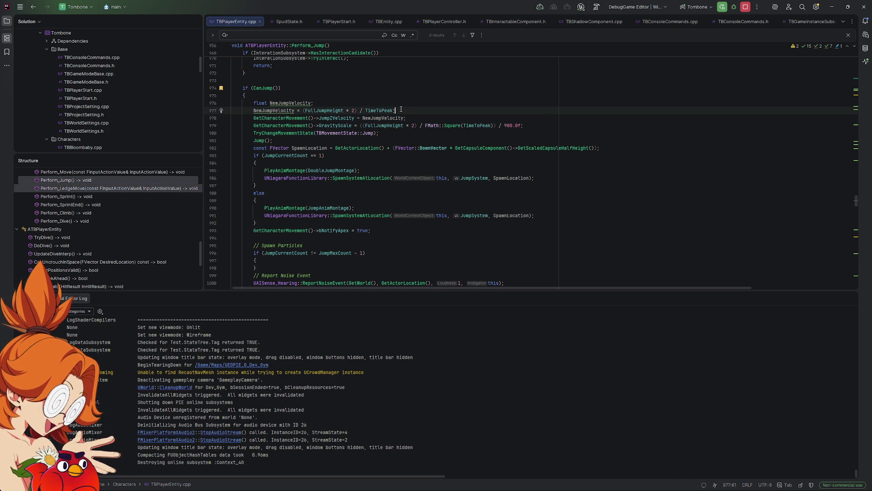
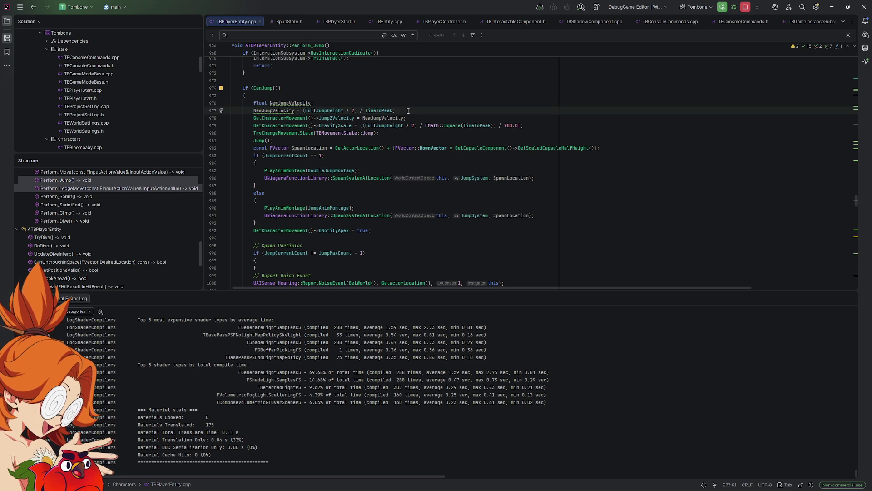
# Step: Scroll through the code in JetBrains Rider
pyautogui.scroll(-3, 405, 138)
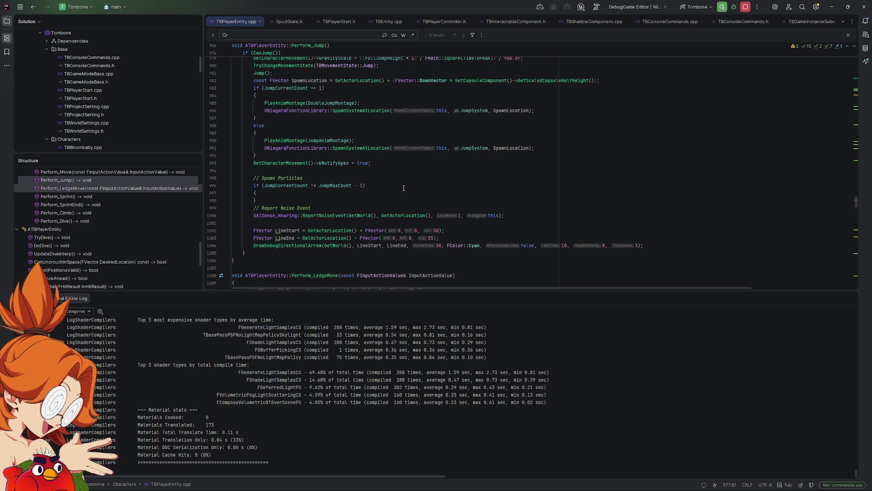
pyautogui.scroll(-1, 404, 188)
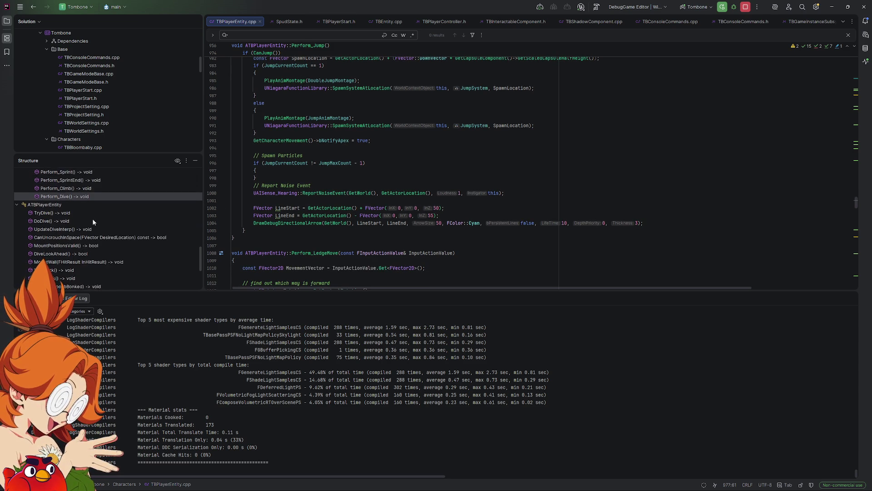
pyautogui.scroll(-3, 93, 221)
pyautogui.scroll(-3, 94, 219)
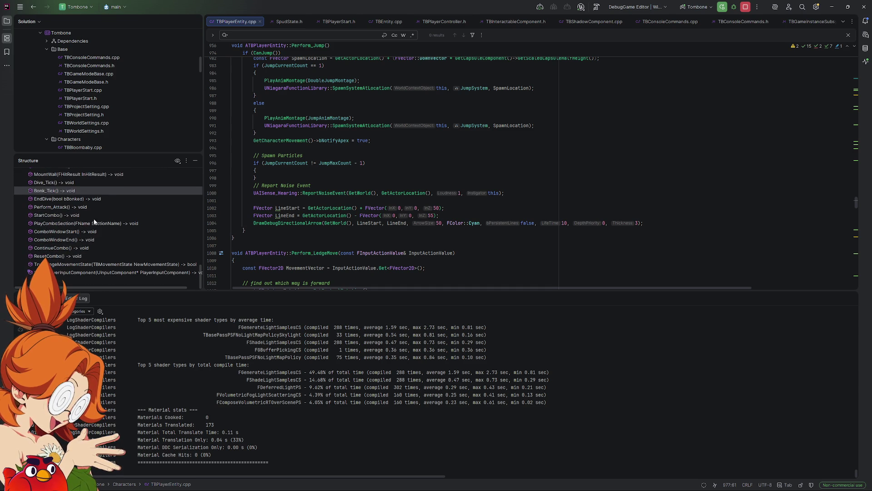
pyautogui.scroll(3, 394, 213)
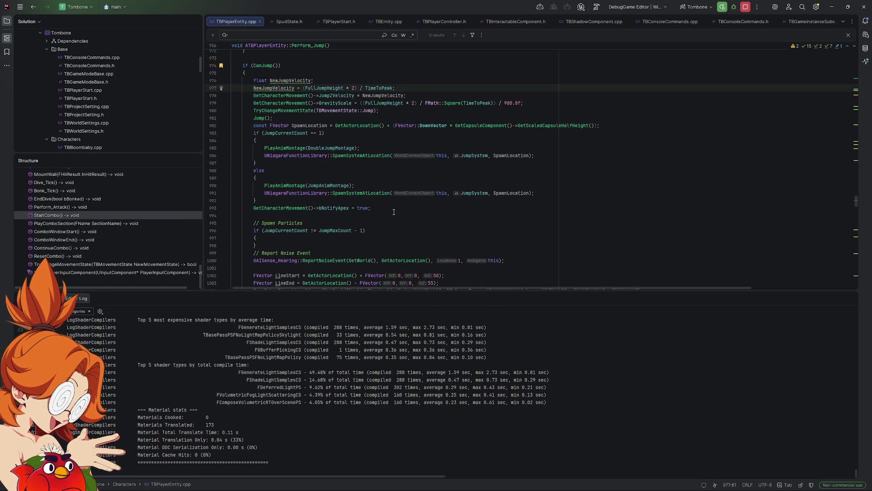
pyautogui.moveTo(379, 195)
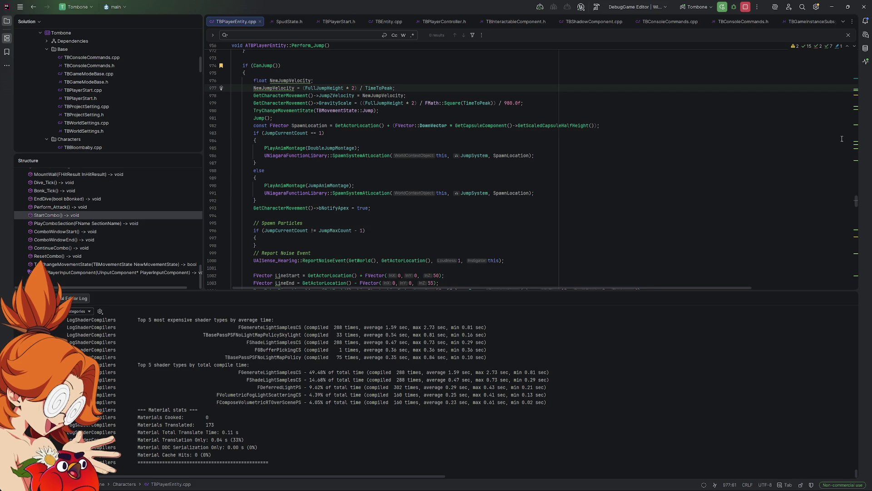
# Step: In Unreal Editor, lower the red wall Cube6 to Z 275 and Play From Here on the floor
pyautogui.hotkey('alt', 'Tab')
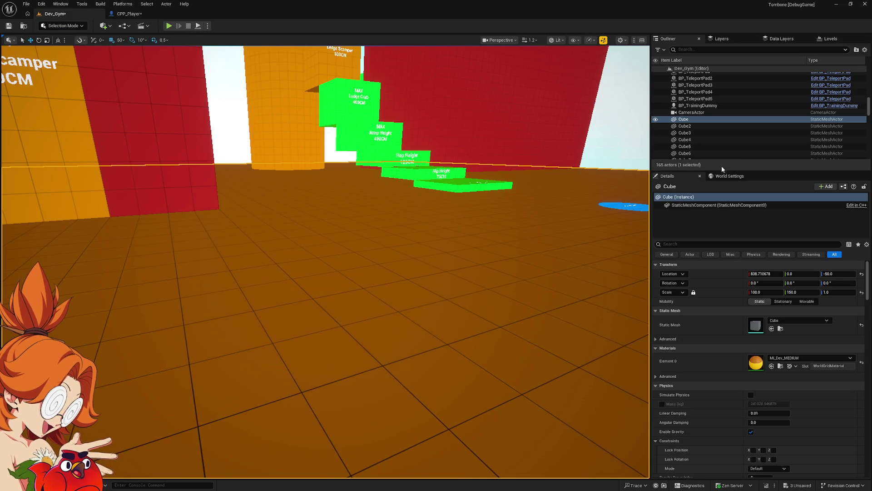
pyautogui.click(289, 176)
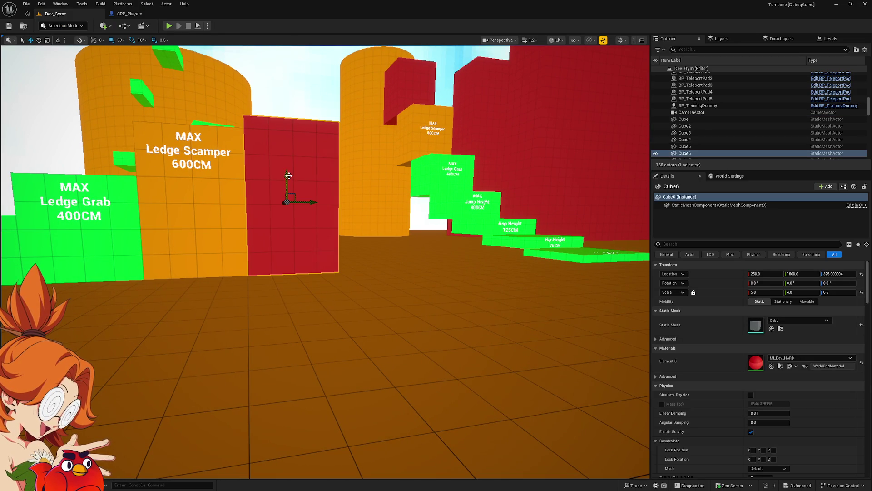
pyautogui.moveTo(289, 176); pyautogui.dragTo(290, 207)
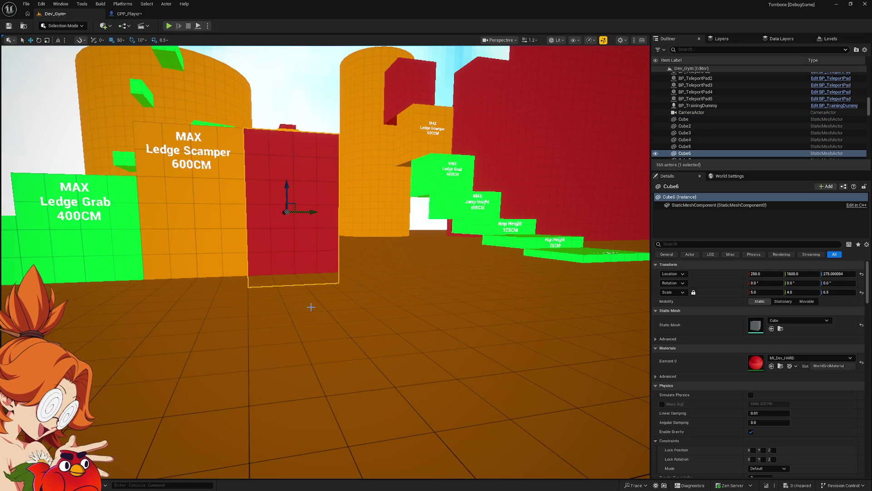
pyautogui.rightClick(311, 307)
pyautogui.click(339, 302)
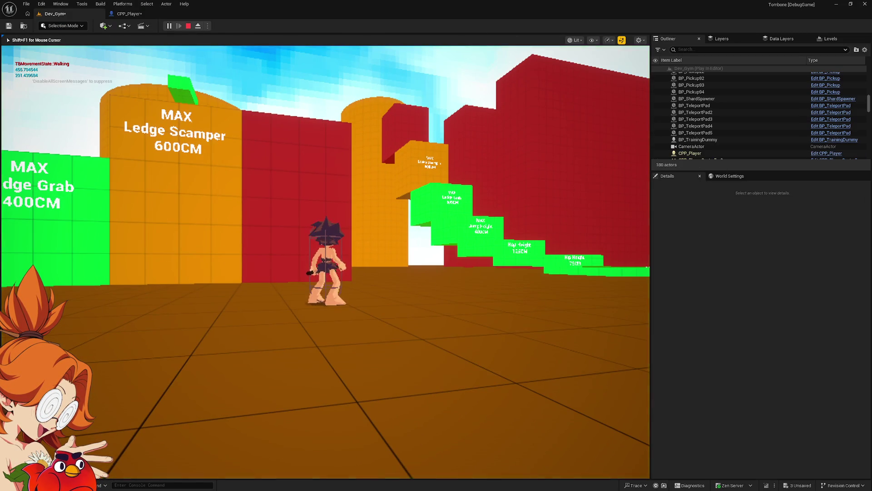
# Step: Run at the lowered red wall, ledge-grab, climb and jump on it, then stop play and reselect Cube6
pyautogui.press('w')
pyautogui.press('space')
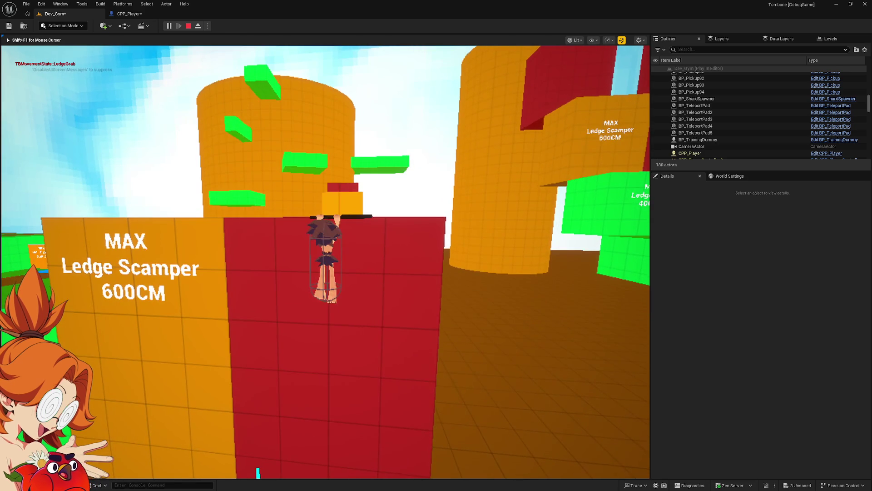
pyautogui.press('s')
pyautogui.press('space')
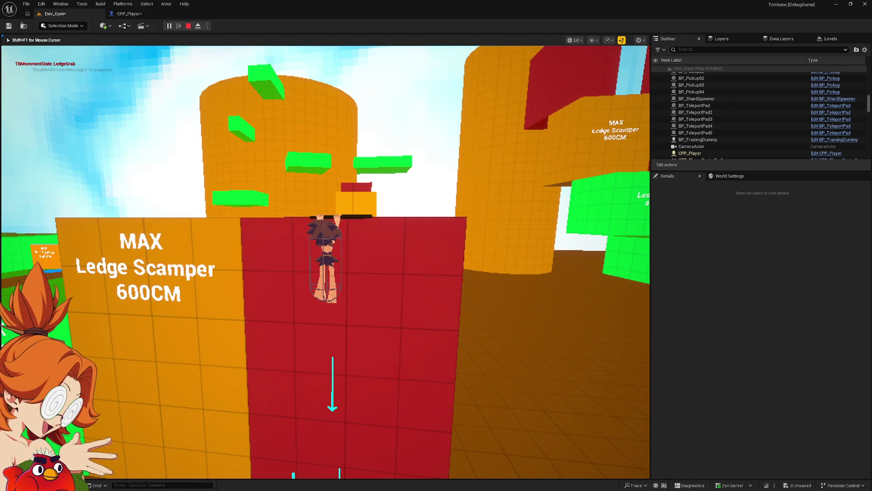
pyautogui.press('s')
pyautogui.press('space')
pyautogui.press('space')
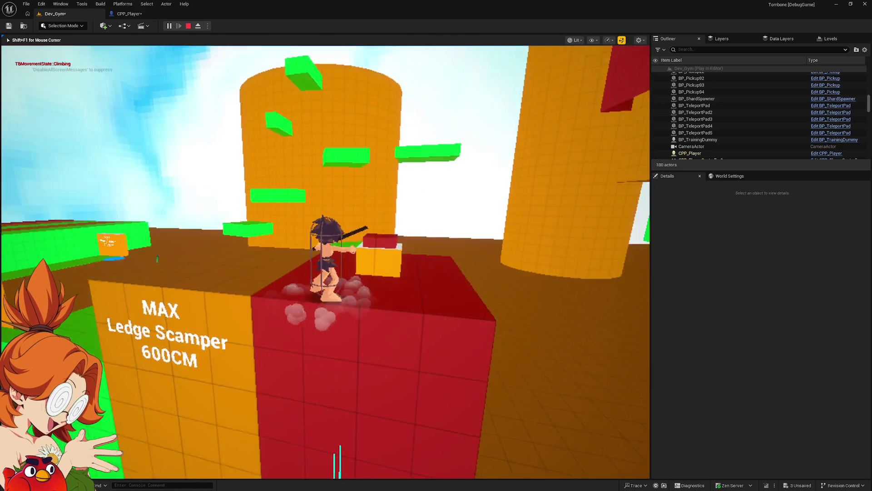
pyautogui.press('space')
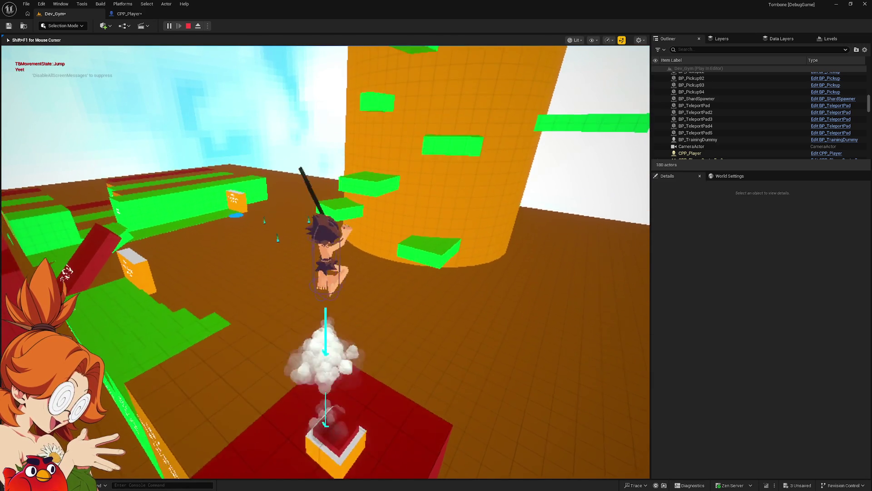
pyautogui.press('space')
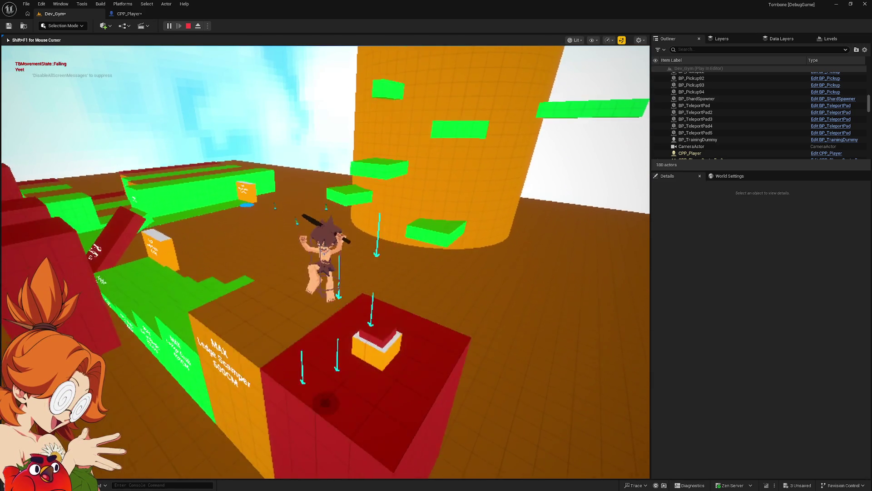
pyautogui.press('space')
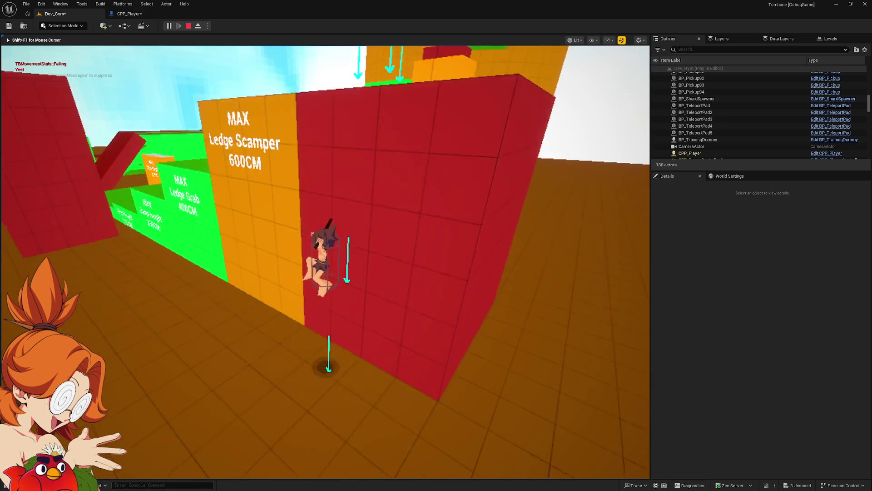
pyautogui.press('Escape')
pyautogui.click(390, 253)
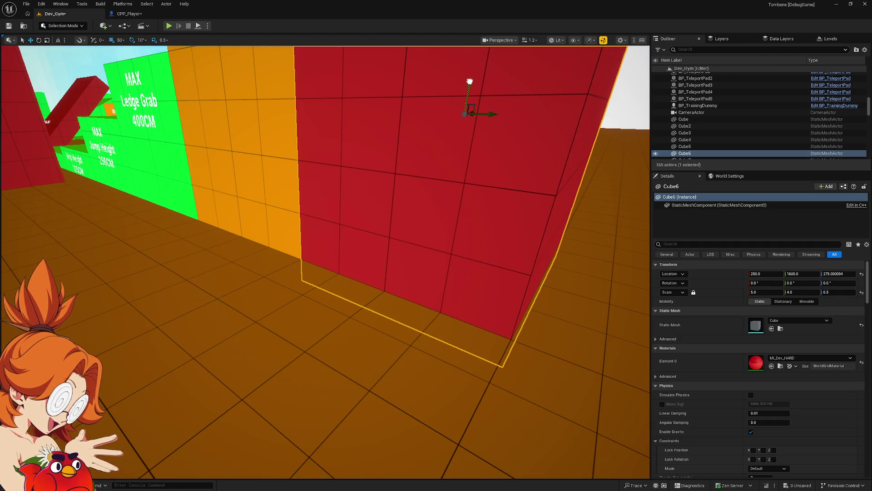
# Step: Raise the red wall Cube6 back to Z 325 and bring up the CPP_Player EventGraph
pyautogui.moveTo(469, 84); pyautogui.dragTo(472, 64)
pyautogui.moveTo(375, 170)
pyautogui.mouseDown()
pyautogui.moveTo(375, 254)
pyautogui.moveTo(374, 236)
pyautogui.moveTo(398, 200)
pyautogui.moveTo(374, 214)
pyautogui.mouseUp()
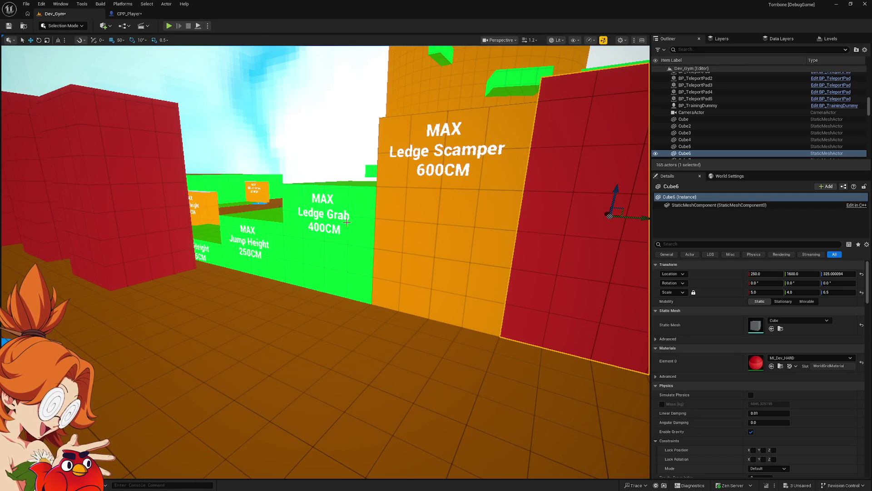
pyautogui.click(129, 13)
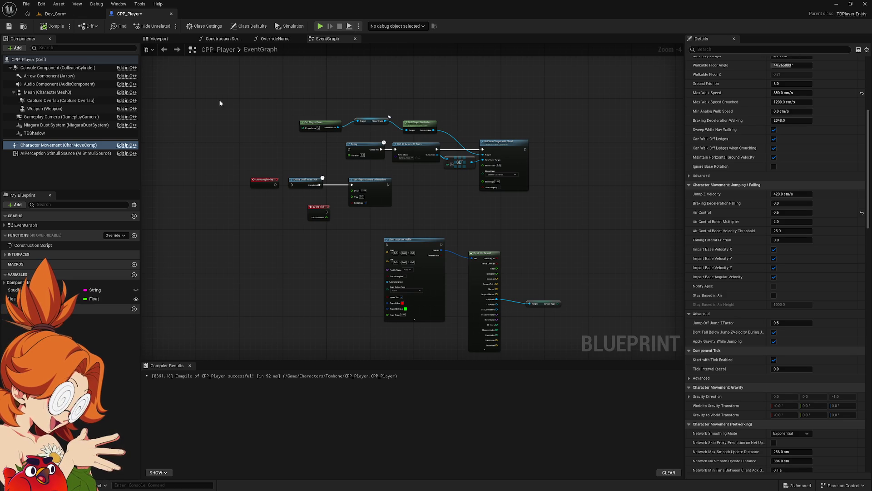
pyautogui.scroll(5, 352, 187)
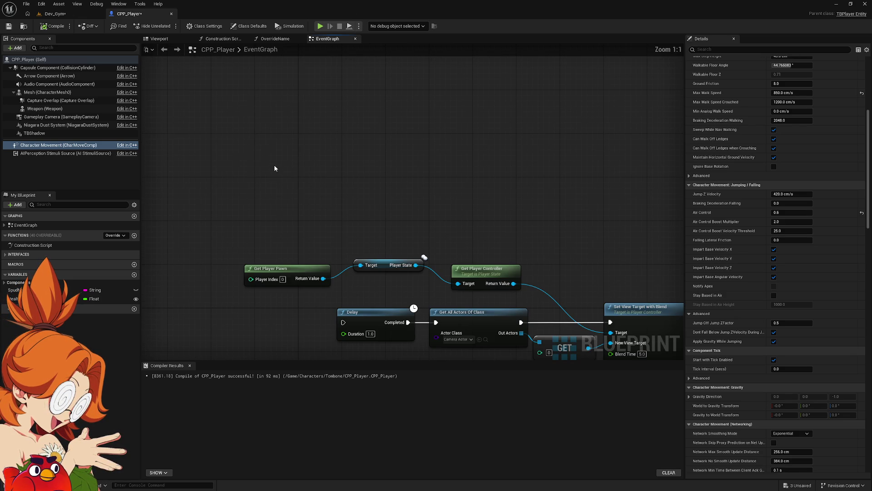
pyautogui.rightClick(299, 155)
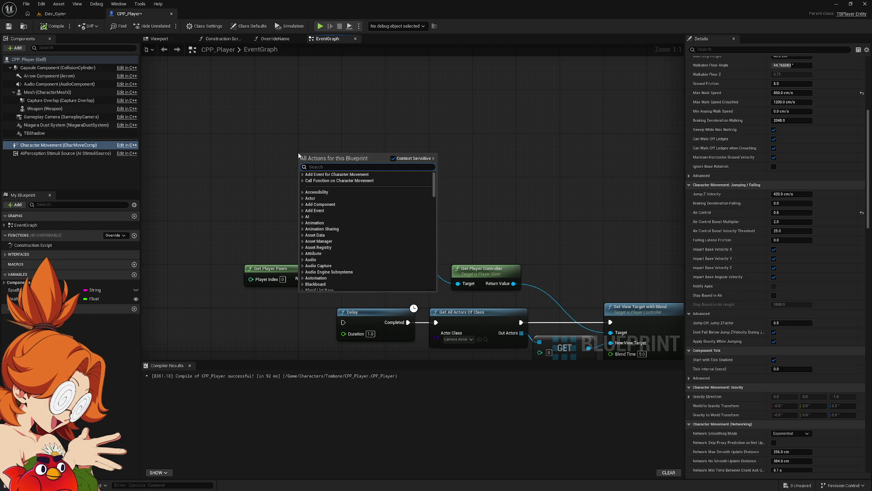
pyautogui.write('ond')
pyautogui.press('BackSpace')
pyautogui.write('damage')
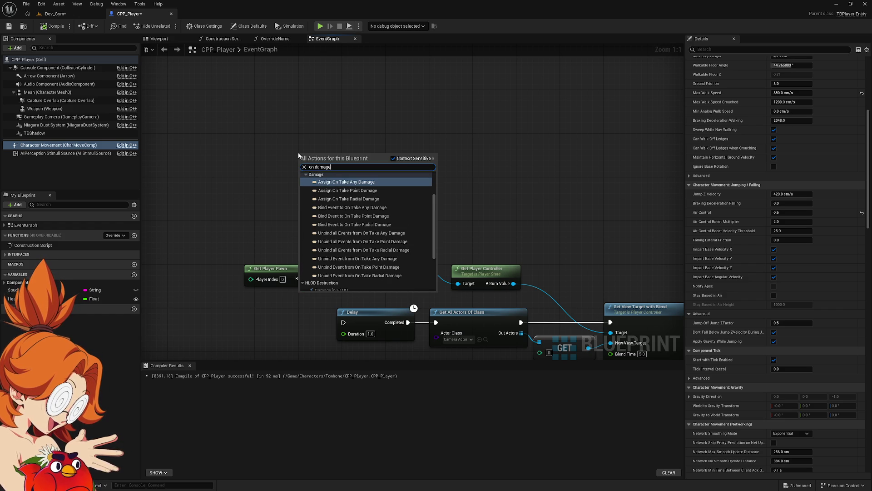
pyautogui.scroll(-2, 342, 250)
pyautogui.scroll(3, 342, 250)
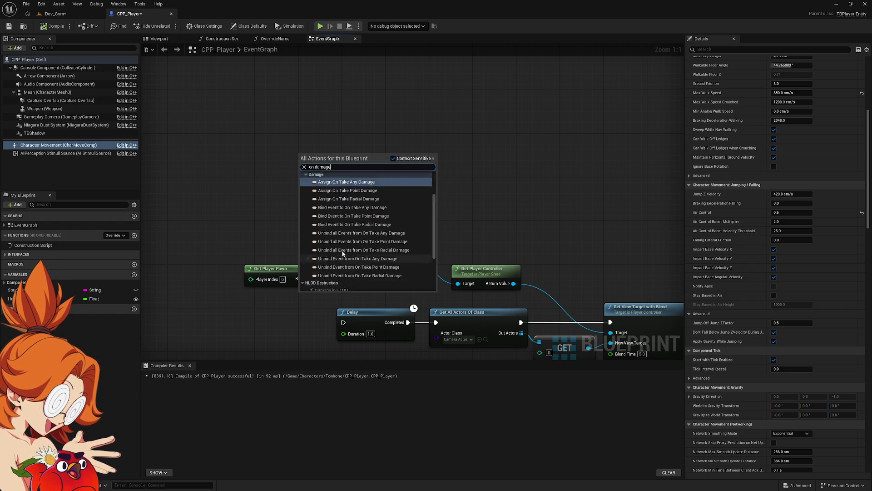
pyautogui.press('BackSpace')
pyautogui.press('BackSpace')
pyautogui.press('BackSpace')
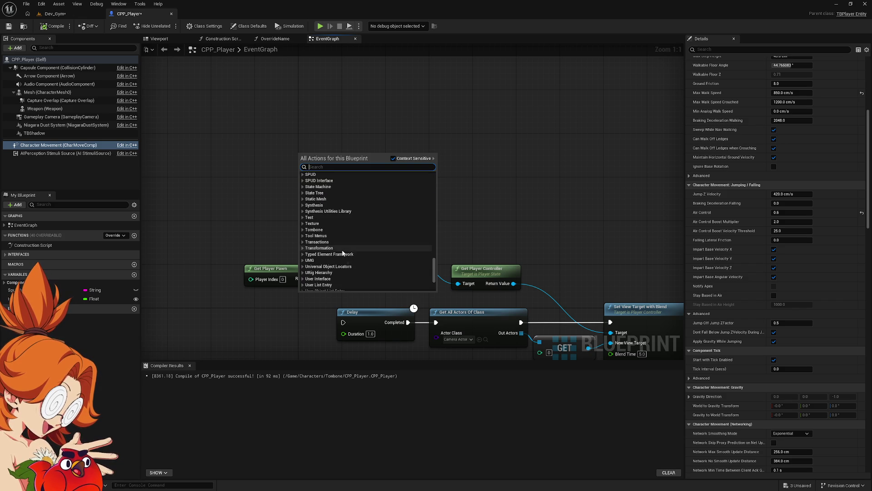
pyautogui.write('tomb')
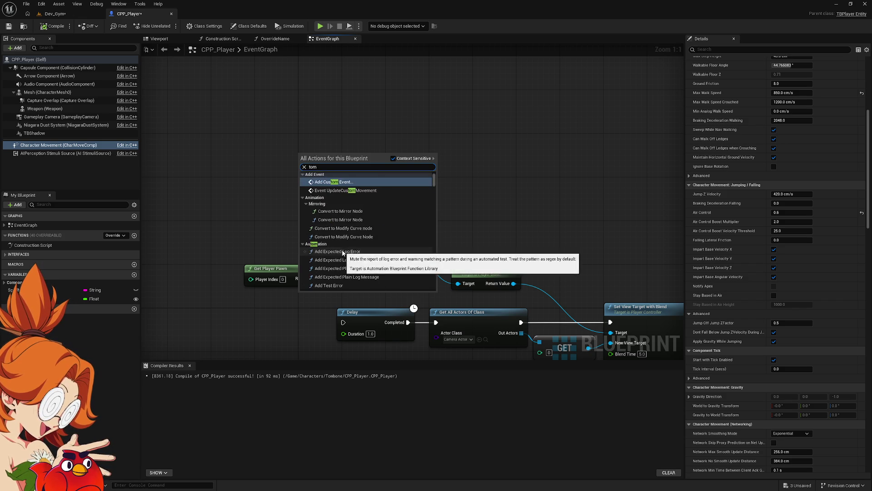
pyautogui.press('BackSpace')
pyautogui.press('BackSpace')
pyautogui.press('BackSpace')
pyautogui.write('deat')
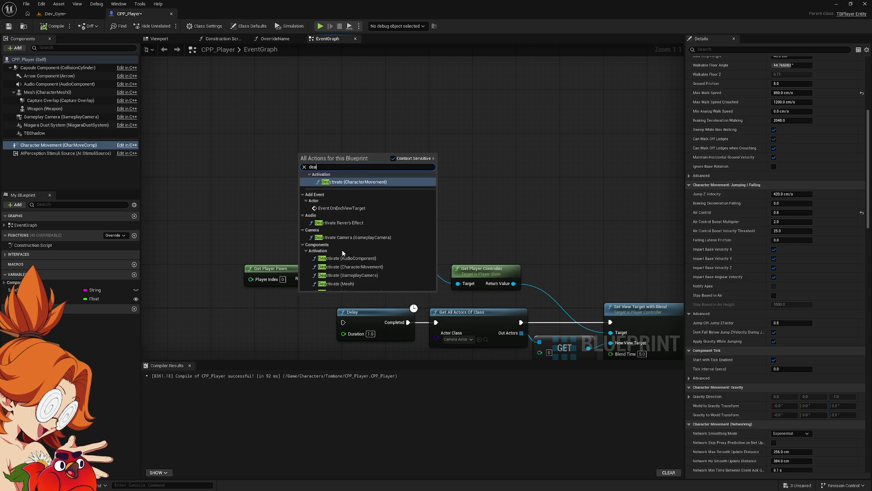
pyautogui.press('BackSpace')
pyautogui.press('BackSpace')
pyautogui.press('BackSpace')
pyautogui.scroll(4, 342, 251)
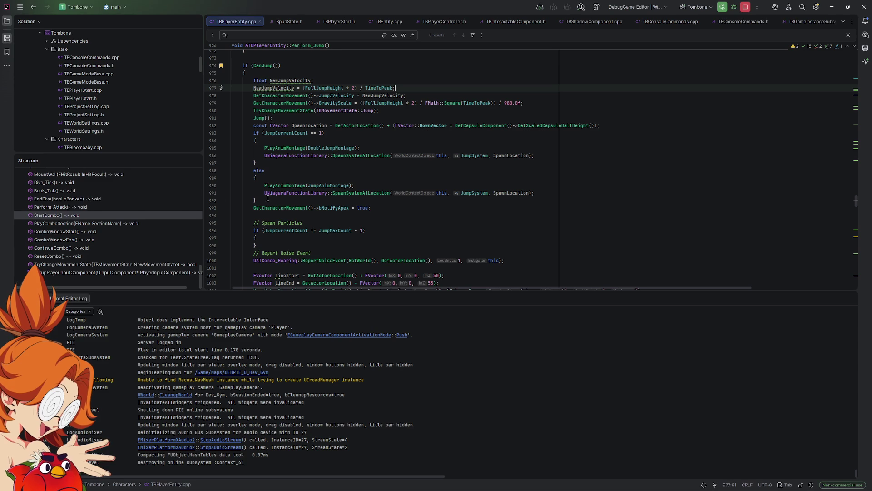
# Step: Open TBPlayerEntity.h from the Characters folder in Rider's Solution explorer
pyautogui.click(107, 116)
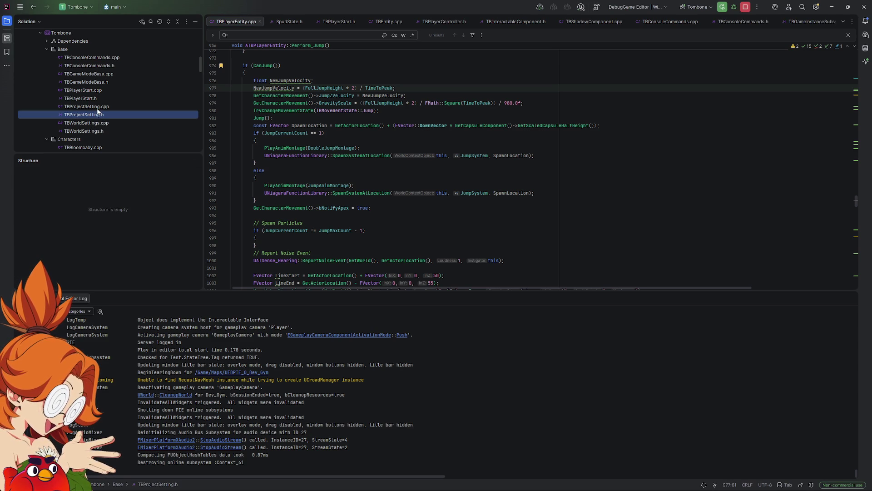
pyautogui.scroll(3, 98, 99)
pyautogui.scroll(-3, 99, 99)
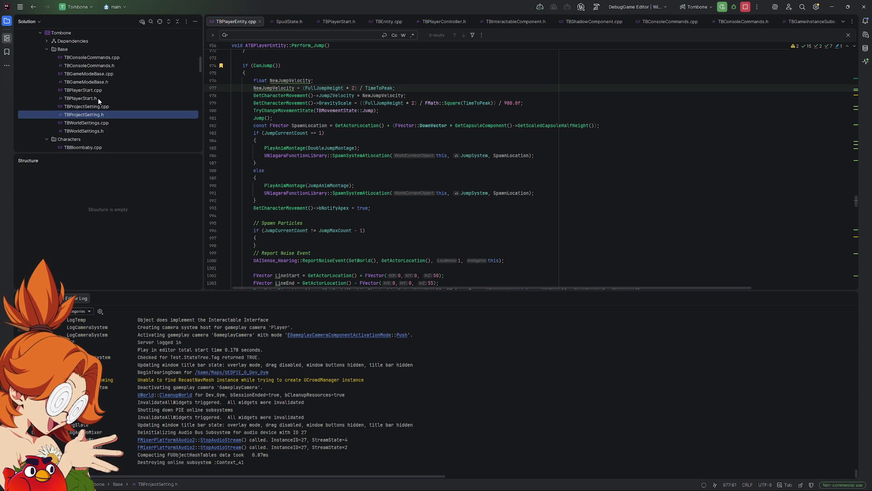
pyautogui.scroll(-3, 98, 97)
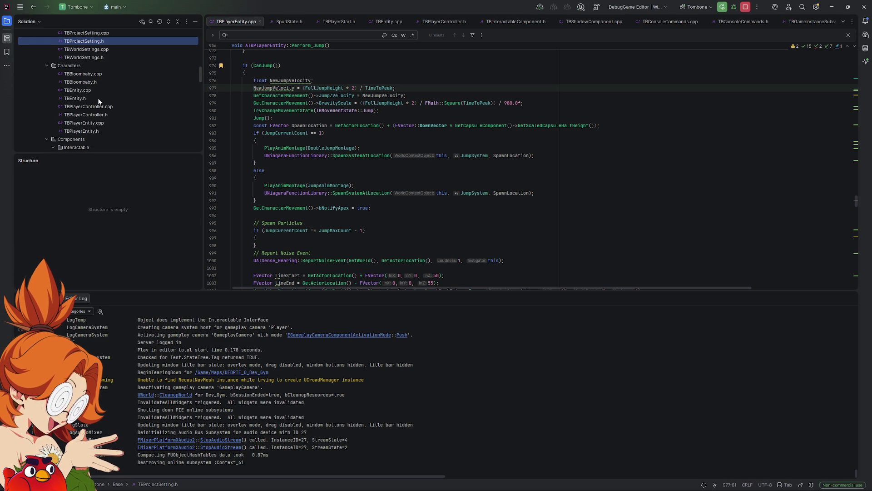
pyautogui.doubleClick(85, 129)
pyautogui.click(382, 162)
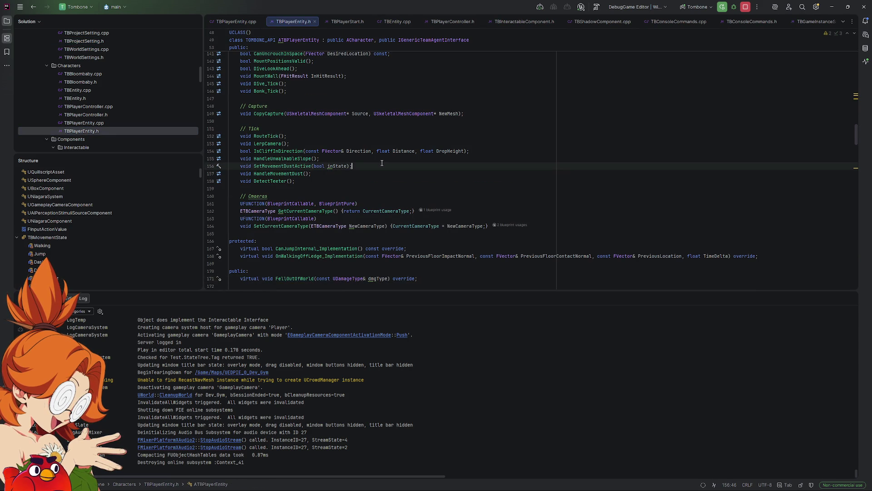
# Step: Search TBPlayerEntity.h for 'on' and step through the matches
pyautogui.hotkey('ctrl', 'f')
pyautogui.write('on')
pyautogui.press('Return')
pyautogui.press('Return')
pyautogui.press('Return')
pyautogui.press('Return')
pyautogui.press('Return')
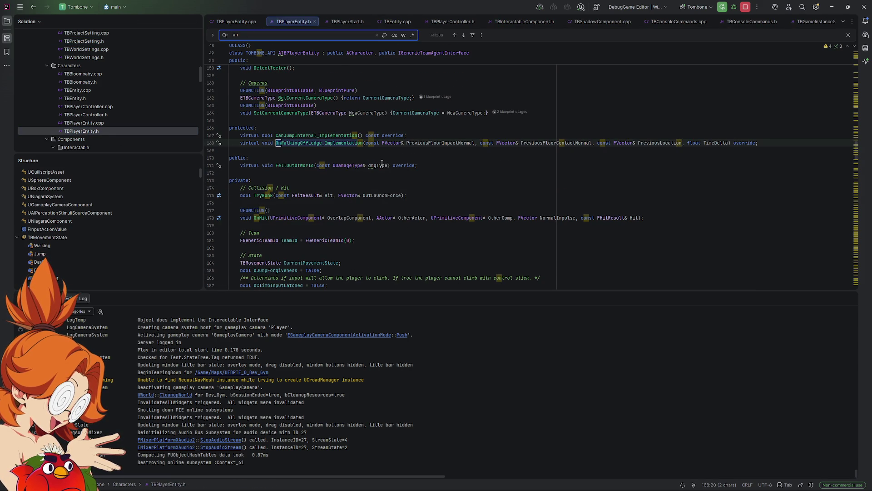
pyautogui.press('Return')
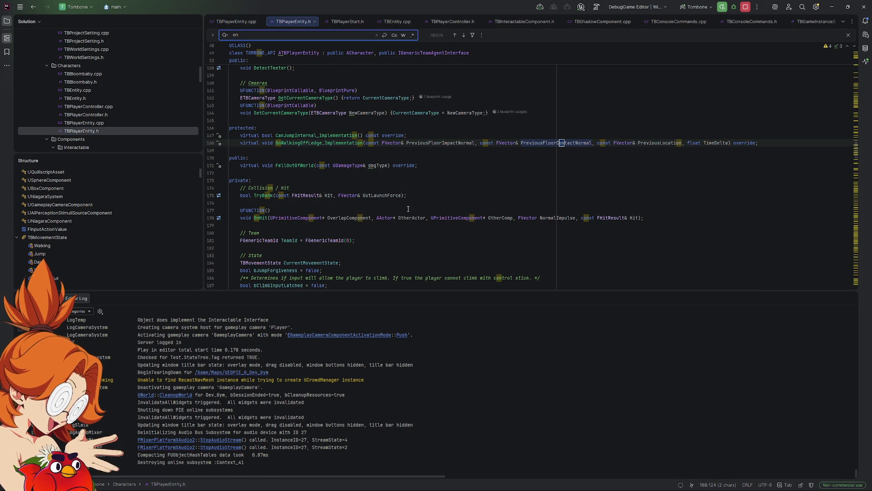
# Step: Browse the class declarations of TBPlayerEntity.h in the Structure panel
pyautogui.scroll(-5, 83, 236)
pyautogui.scroll(-6, 102, 228)
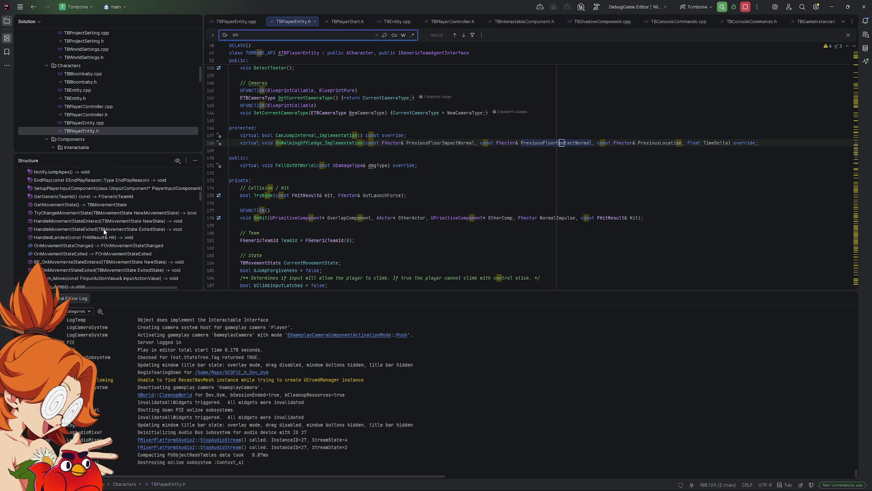
pyautogui.scroll(-5, 72, 230)
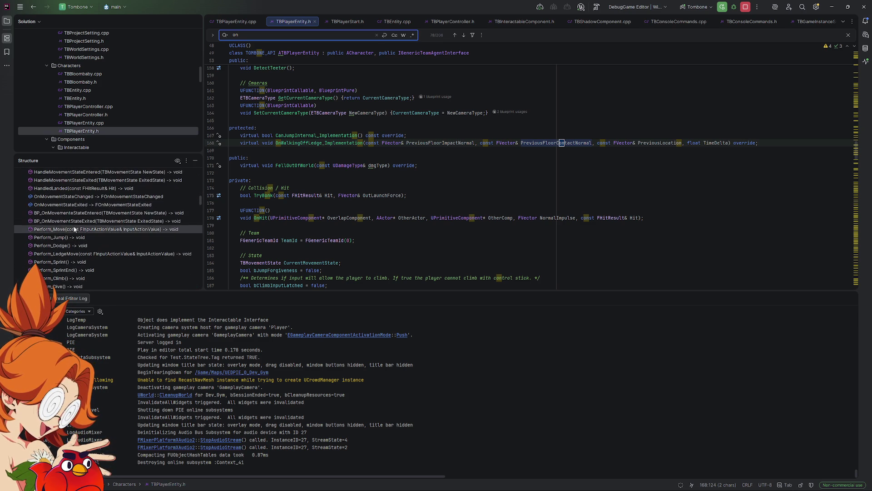
pyautogui.scroll(-5, 66, 208)
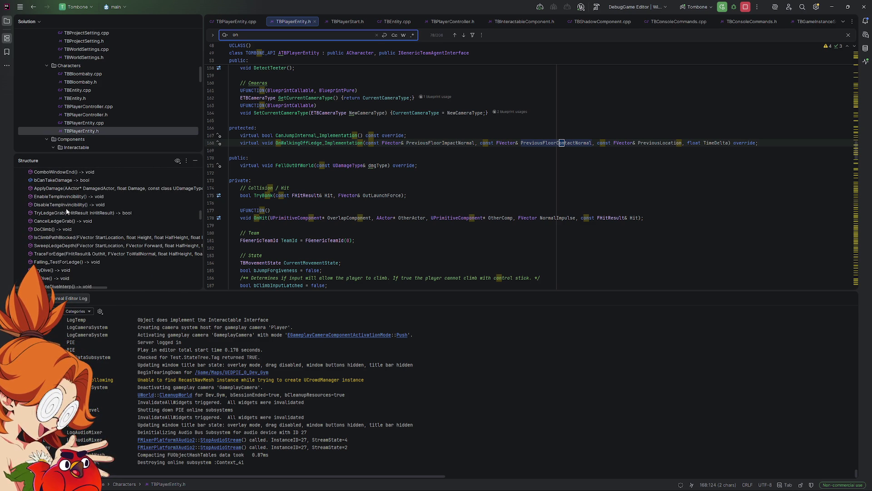
pyautogui.scroll(-5, 71, 206)
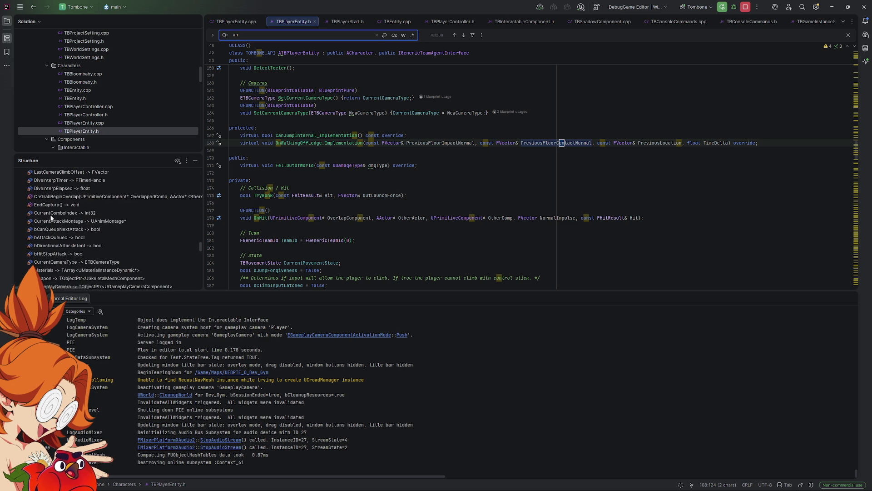
pyautogui.scroll(-6, 73, 221)
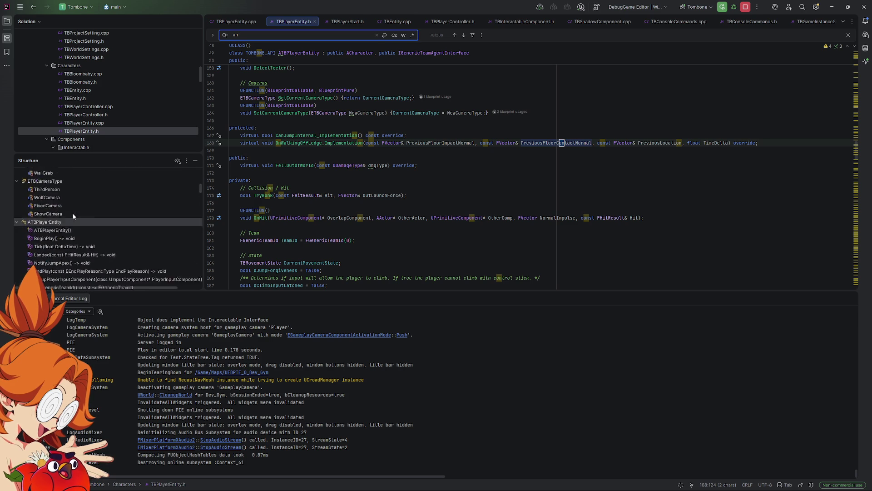
pyautogui.hotkey('alt', 'Tab')
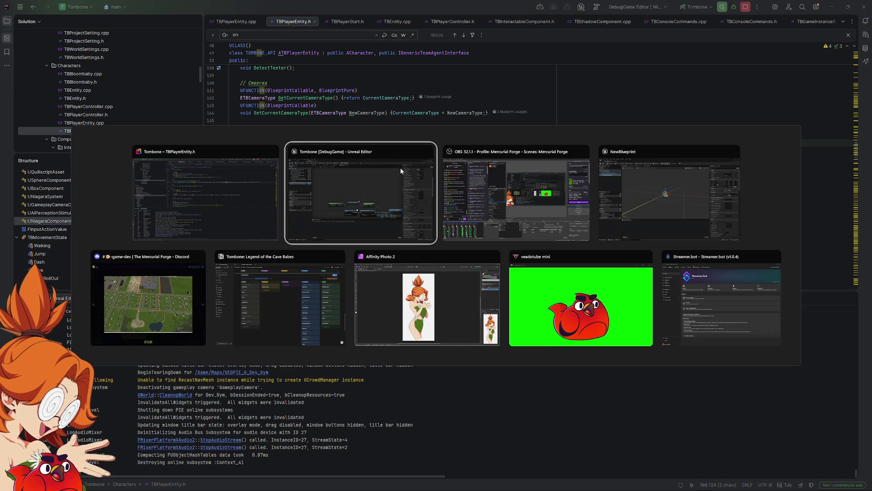
# Step: Add an Event OnMovementModeChanged node via 'onmovement', reposition it, then delete it again
pyautogui.rightClick(349, 131)
pyautogui.write('onmovement')
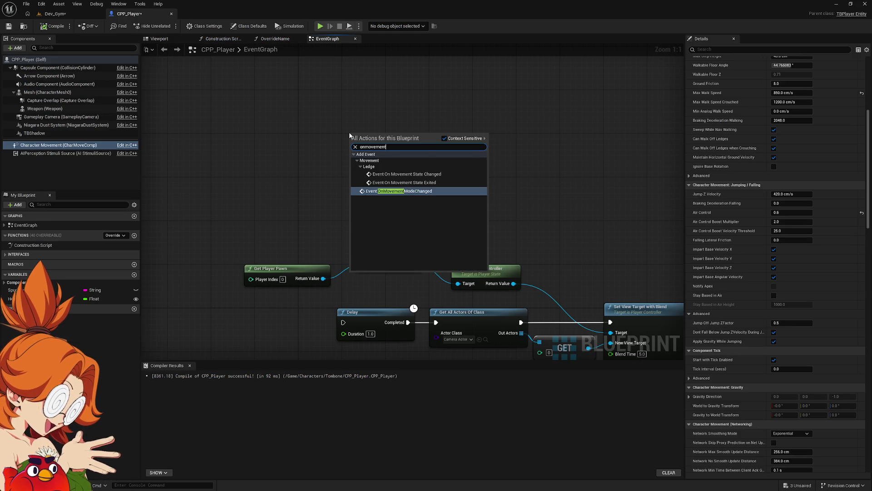
pyautogui.press('Return')
pyautogui.moveTo(397, 134)
pyautogui.mouseDown()
pyautogui.moveTo(348, 102)
pyautogui.moveTo(347, 91)
pyautogui.mouseUp()
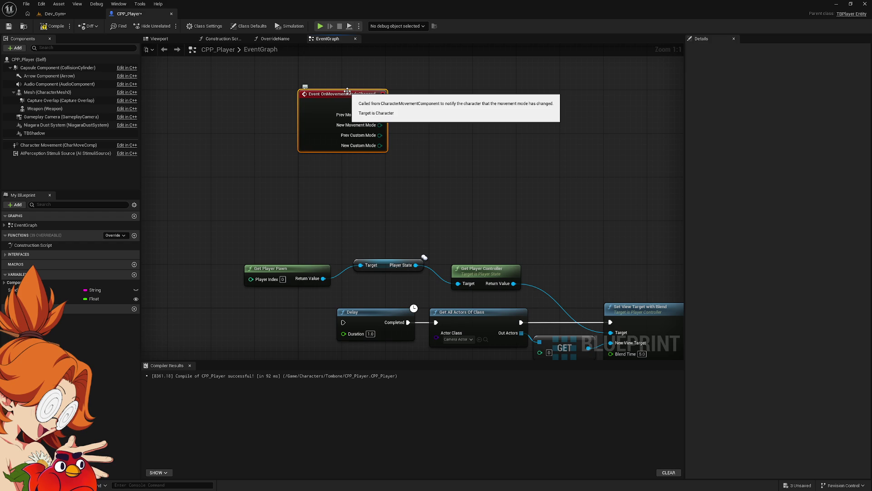
pyautogui.moveTo(435, 81); pyautogui.dragTo(296, 154)
pyautogui.press('Delete')
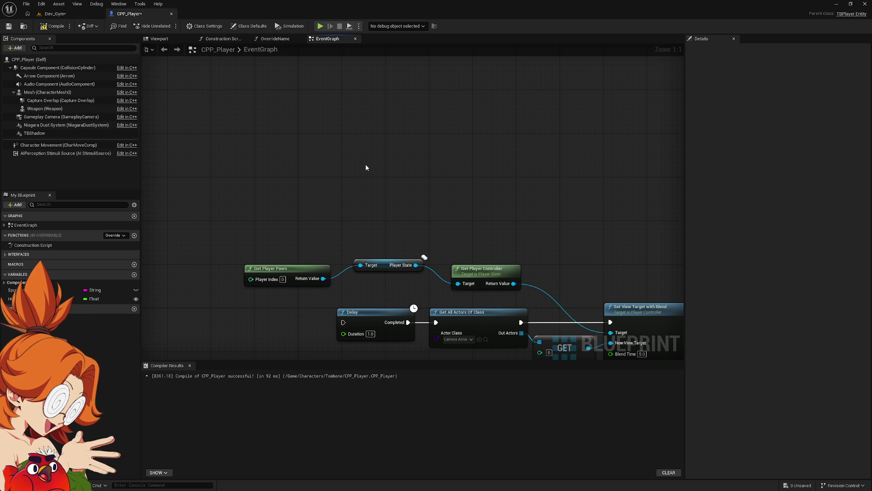
# Step: Add a comment box titled 'C++ Code for taking damage', enlarged and moved up-left
pyautogui.scroll(-3, 415, 197)
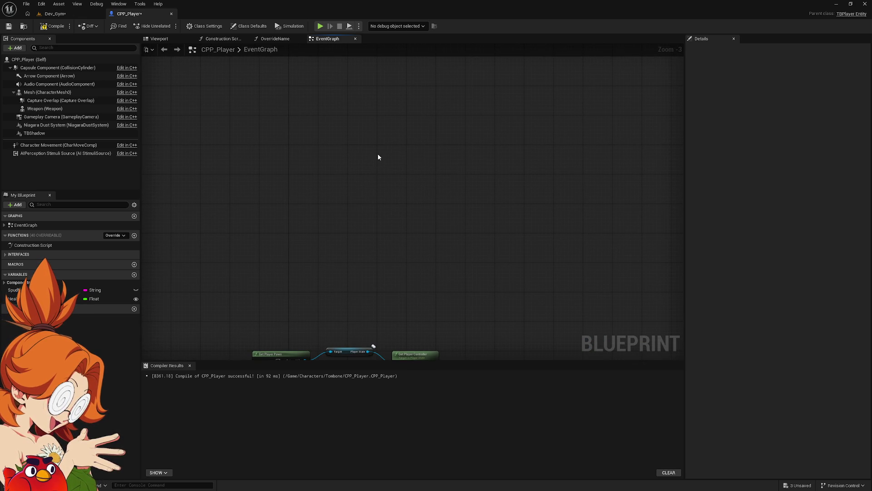
pyautogui.press('c')
pyautogui.write('Spud for taking')
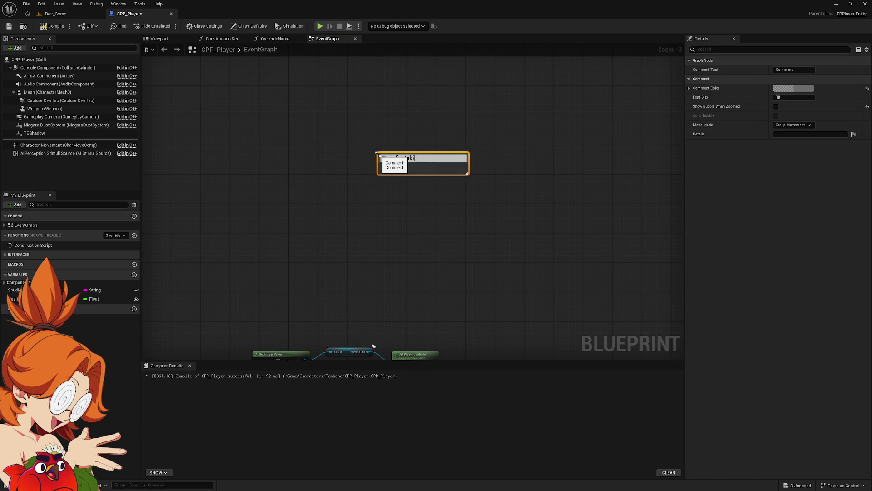
pyautogui.write('damage')
pyautogui.press('Return')
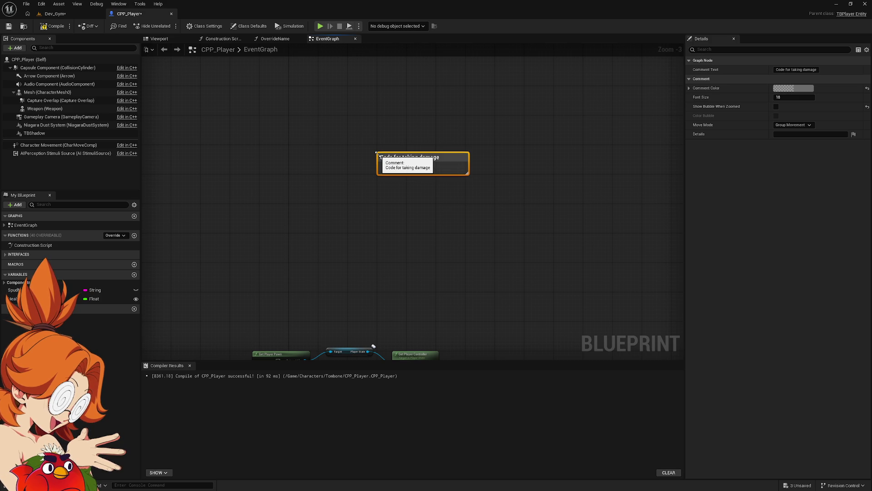
pyautogui.moveTo(467, 173)
pyautogui.mouseDown()
pyautogui.moveTo(571, 251)
pyautogui.moveTo(695, 325)
pyautogui.moveTo(692, 310)
pyautogui.mouseUp()
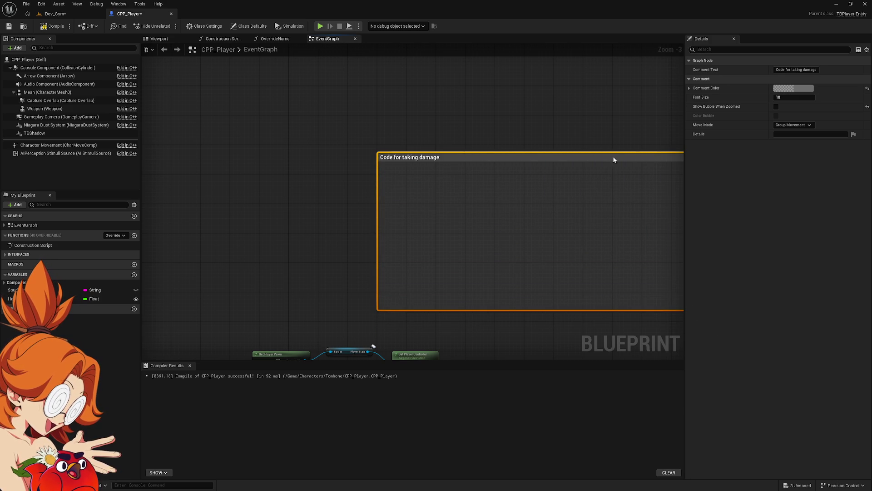
pyautogui.moveTo(611, 157); pyautogui.dragTo(453, 70)
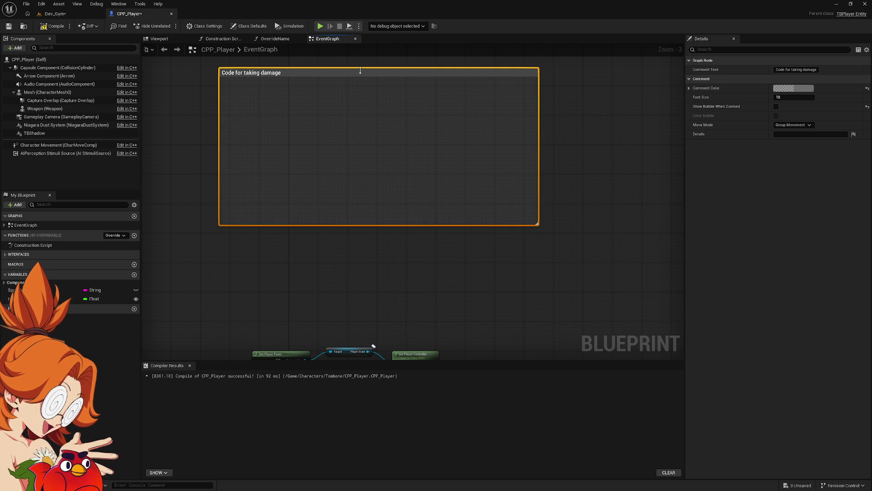
pyautogui.doubleClick(359, 70)
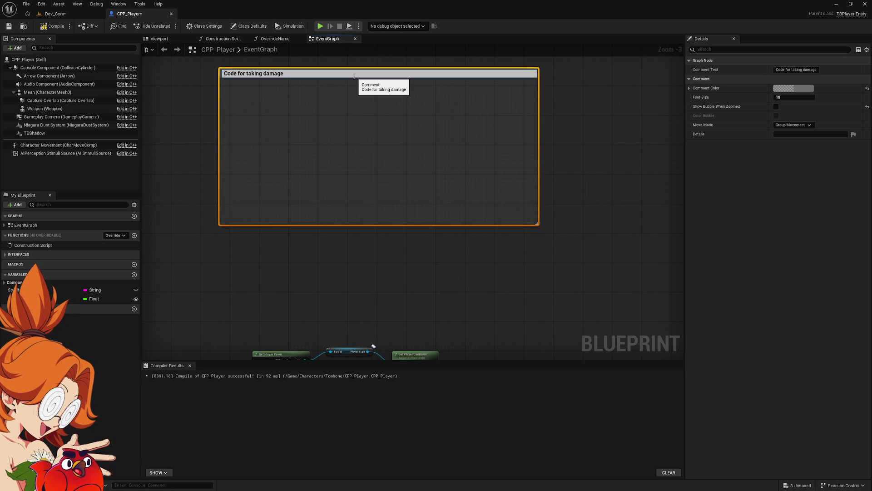
pyautogui.write('C++')
pyautogui.press('Return')
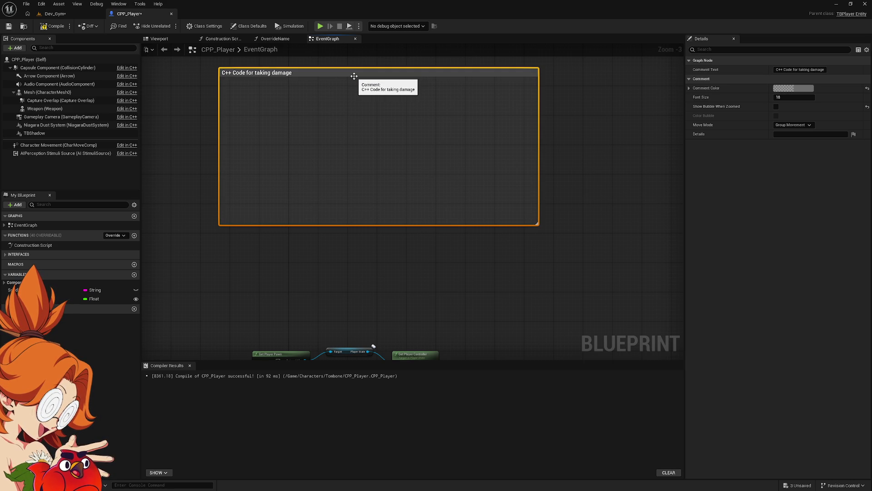
# Step: Tint the damage comment an opaque dark yellow with Alpha 1.0, then add a new comment
pyautogui.click(793, 89)
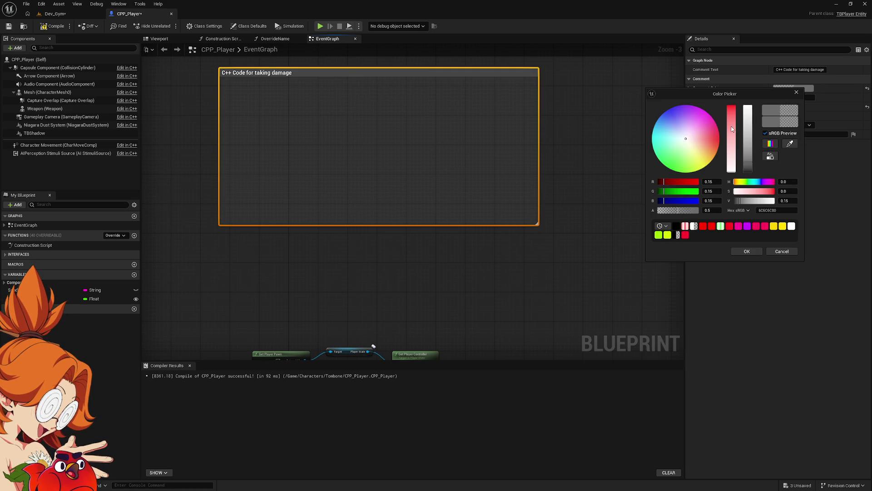
pyautogui.click(707, 150)
pyautogui.moveTo(707, 151); pyautogui.dragTo(712, 160)
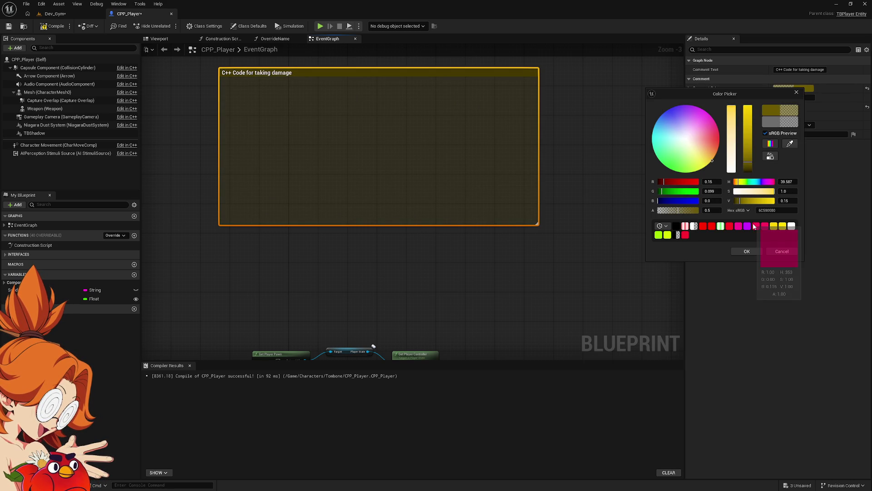
pyautogui.moveTo(709, 210)
pyautogui.mouseDown()
pyautogui.moveTo(739, 214)
pyautogui.moveTo(771, 243)
pyautogui.mouseUp()
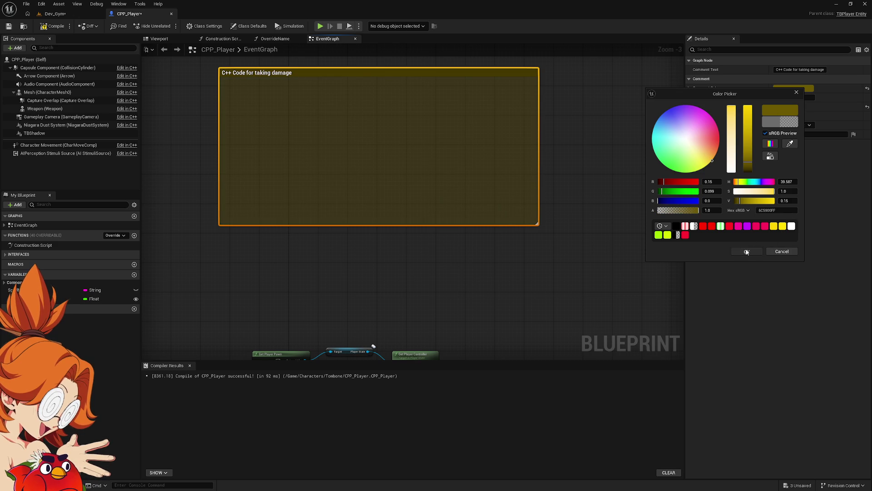
pyautogui.click(746, 251)
pyautogui.click(430, 249)
pyautogui.press('c')
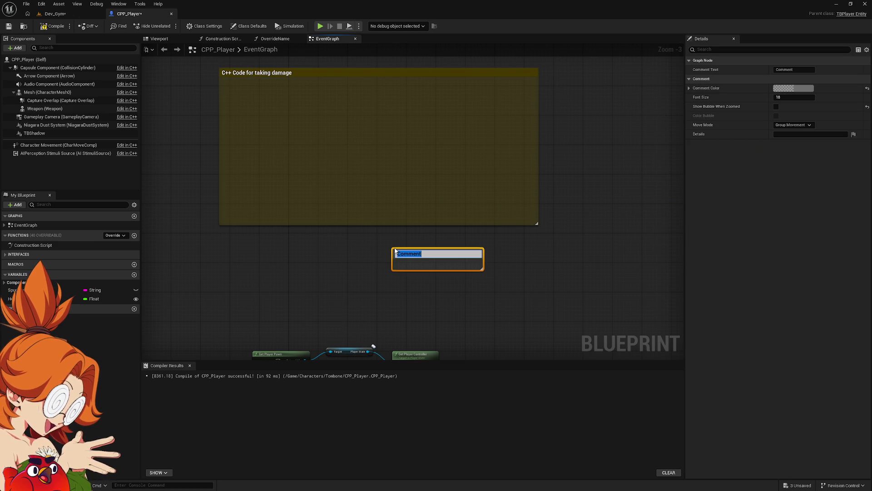
# Step: Create On Damage and On Death comments and place them inside the big damage comment
pyautogui.write('On')
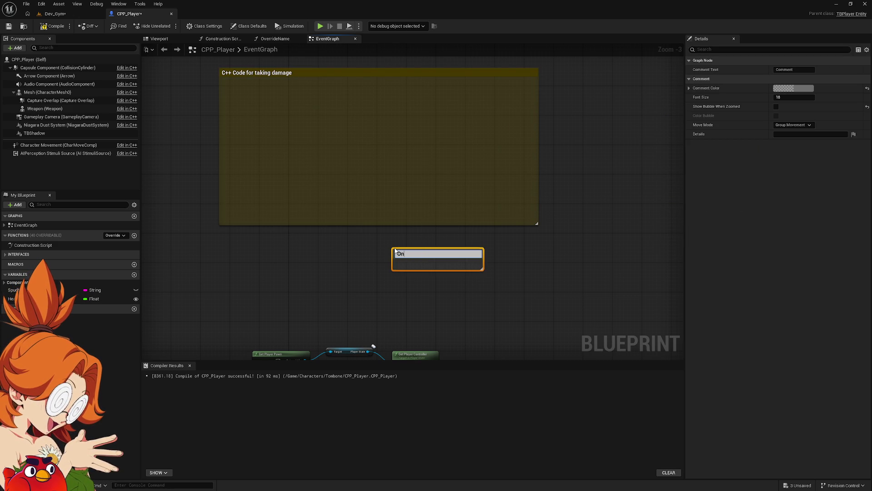
pyautogui.write(' Damage')
pyautogui.press('Return')
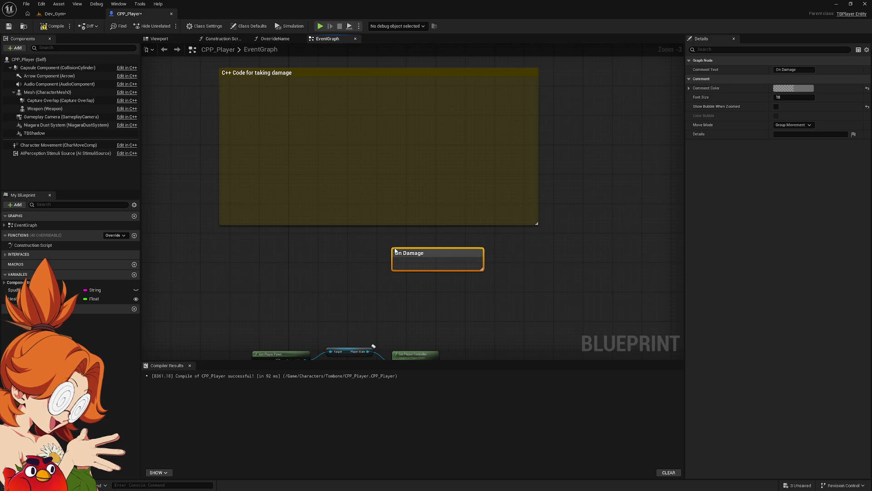
pyautogui.moveTo(454, 253); pyautogui.dragTo(296, 102)
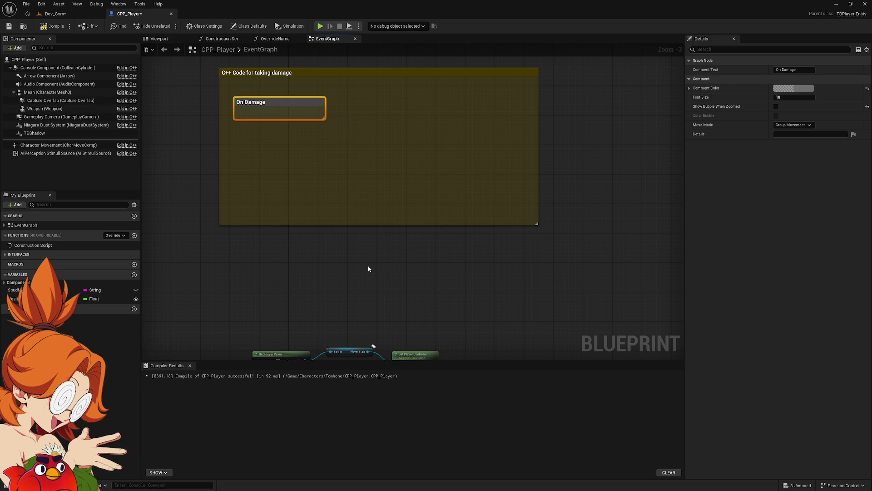
pyautogui.press('c')
pyautogui.write('On Death')
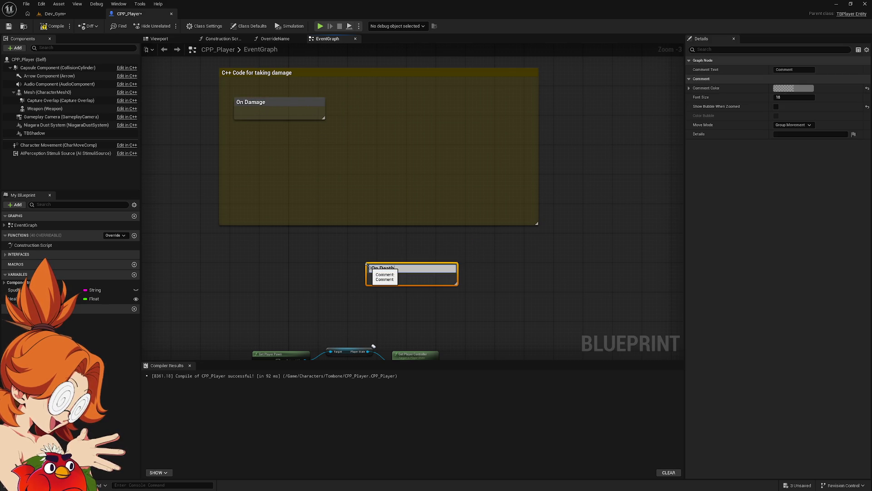
pyautogui.press('Return')
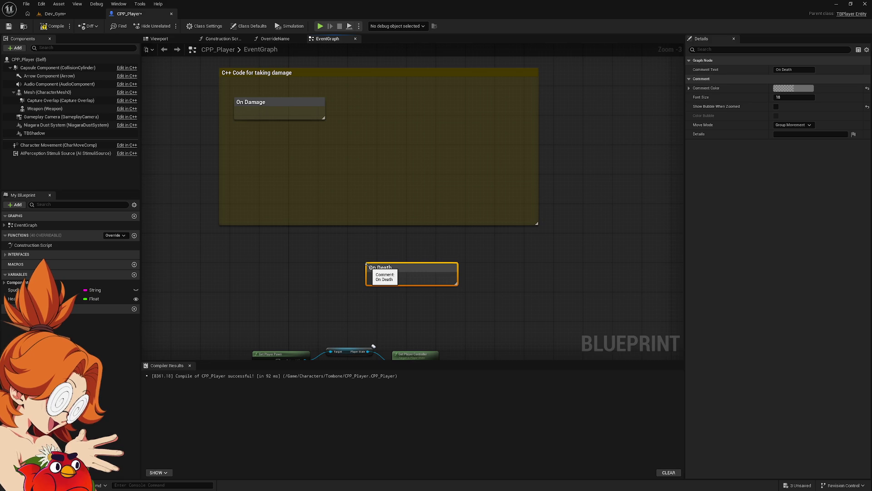
pyautogui.moveTo(417, 267)
pyautogui.mouseDown()
pyautogui.moveTo(344, 181)
pyautogui.moveTo(391, 250)
pyautogui.moveTo(400, 172)
pyautogui.moveTo(400, 250)
pyautogui.moveTo(281, 132)
pyautogui.mouseUp()
pyautogui.hotkey('ctrl', 'z')
pyautogui.click(394, 291)
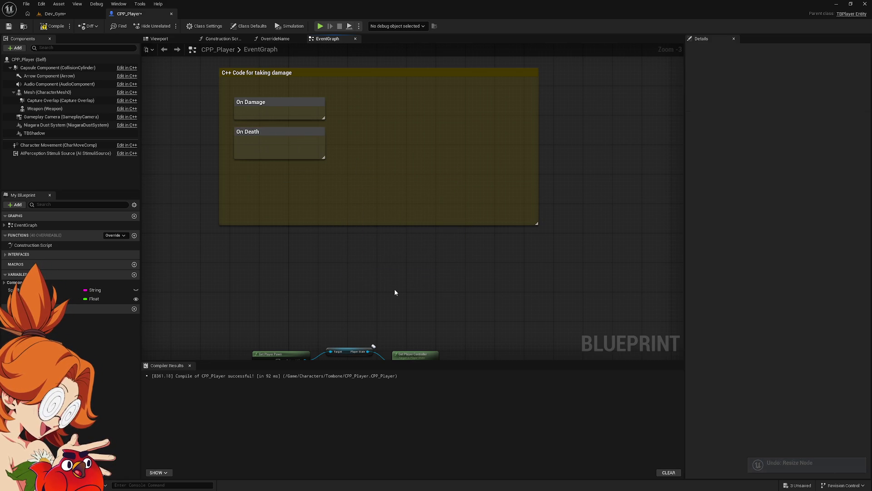
# Step: Add On Heal and Body of C++ Code comments inside the big comment, then select On Damage
pyautogui.press('c')
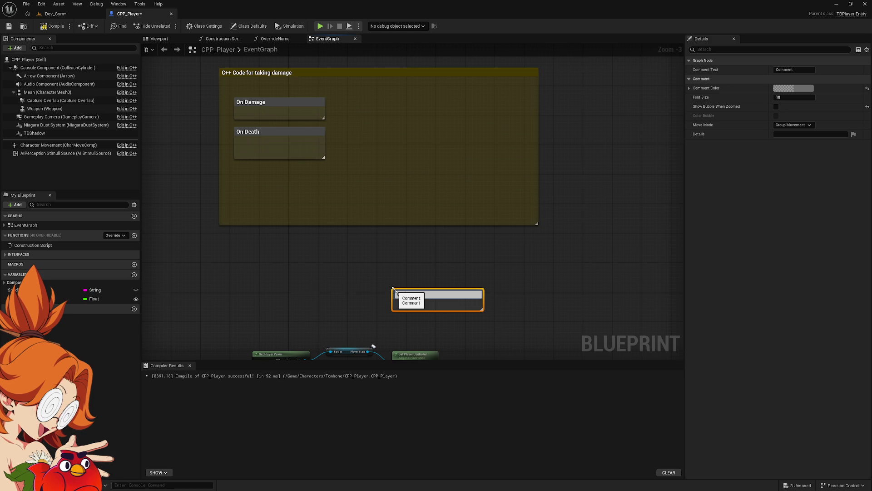
pyautogui.write('On Heal')
pyautogui.press('Return')
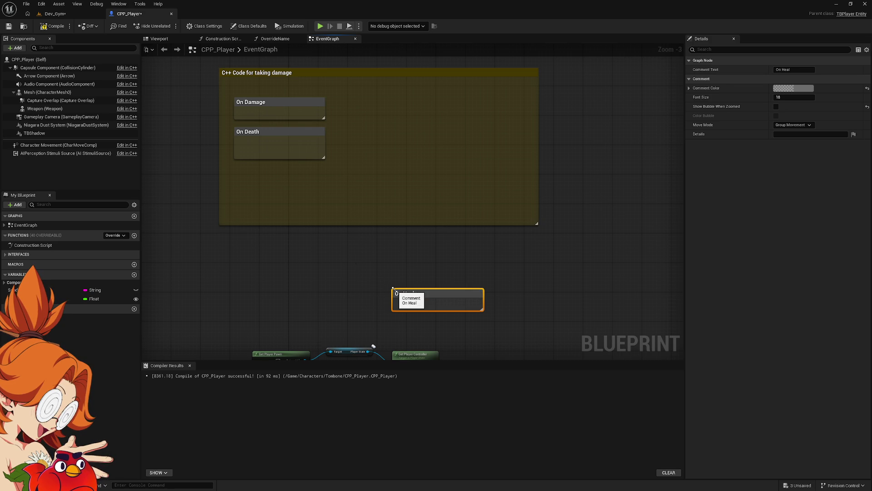
pyautogui.moveTo(462, 299)
pyautogui.mouseDown()
pyautogui.moveTo(313, 168)
pyautogui.moveTo(304, 181)
pyautogui.mouseUp()
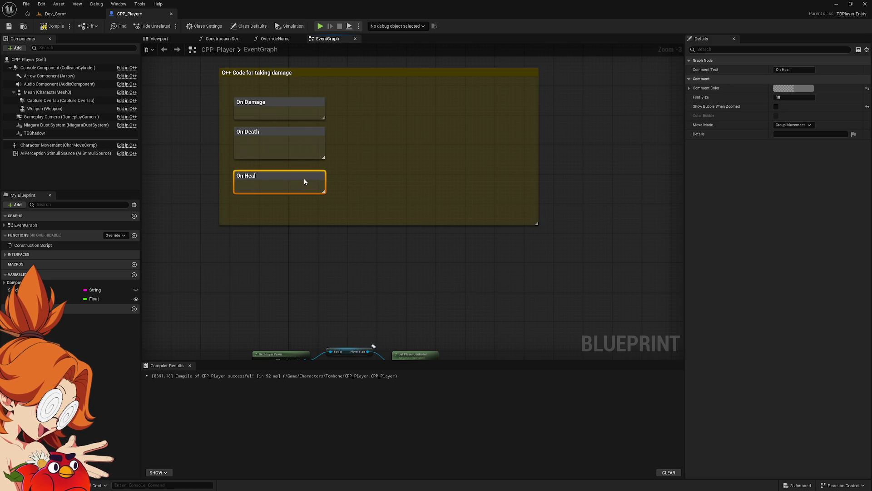
pyautogui.moveTo(461, 271); pyautogui.dragTo(473, 290)
pyautogui.write('cRed')
pyautogui.write('y of')
pyautogui.write('++ Code')
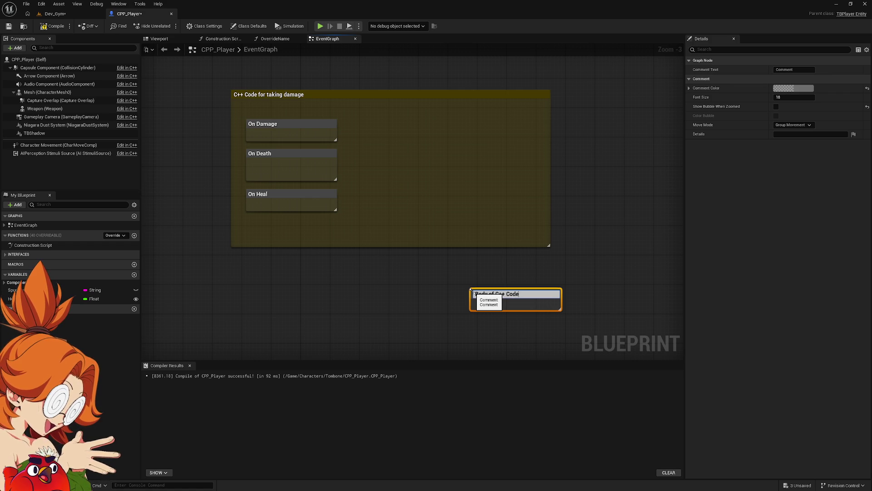
pyautogui.press('Return')
pyautogui.moveTo(527, 297); pyautogui.dragTo(292, 109)
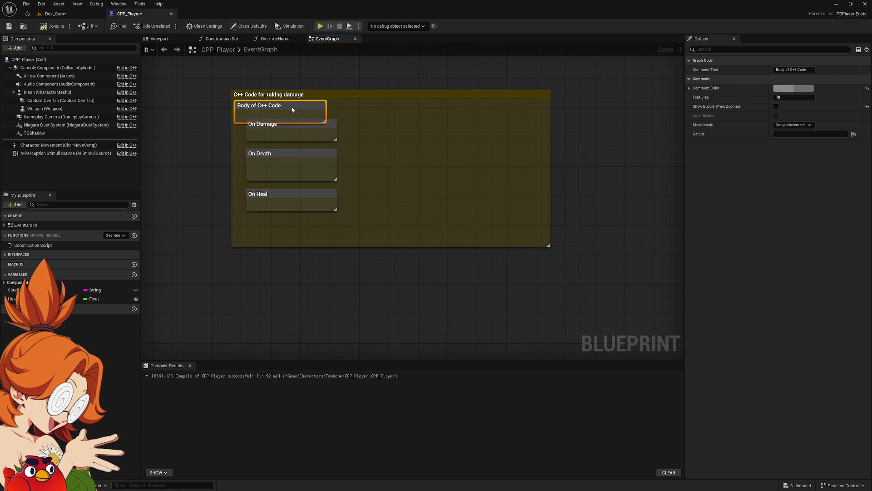
pyautogui.click(325, 125)
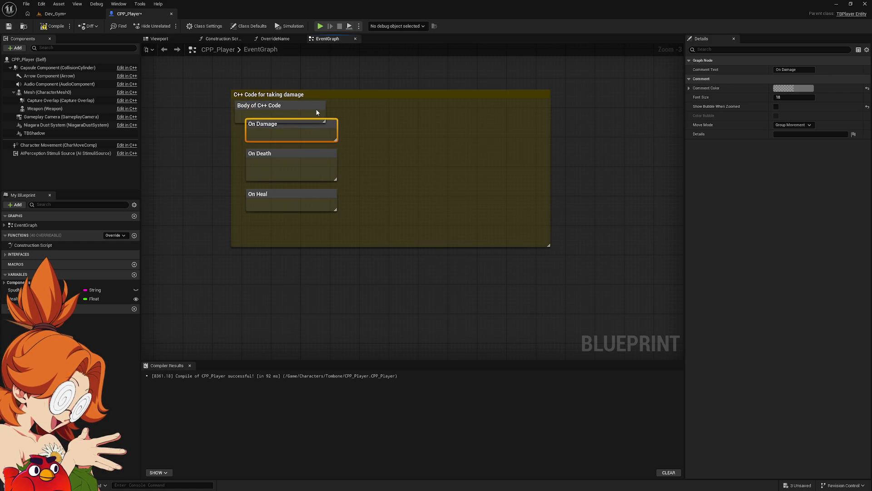
pyautogui.click(325, 119)
# Step: Fit On Damage below a dark red Body of C++ Code bar and shift the damage comment group
pyautogui.moveTo(325, 119); pyautogui.dragTo(542, 238)
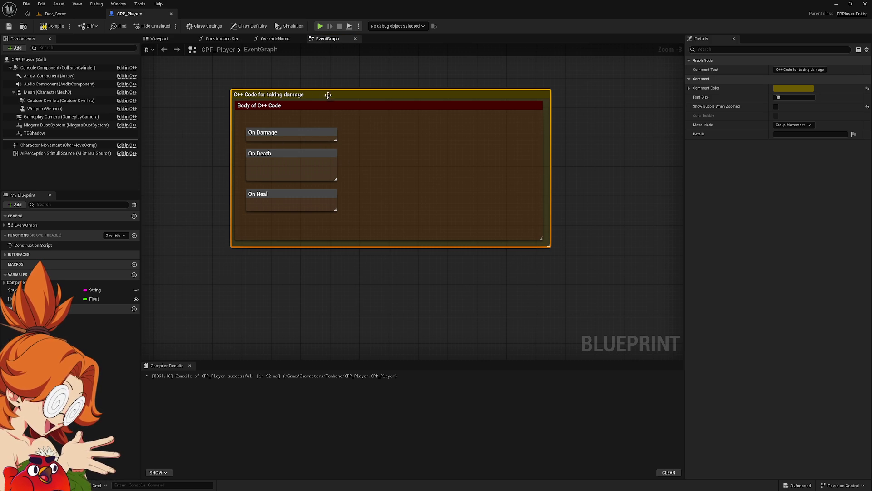
pyautogui.moveTo(358, 94)
pyautogui.mouseDown()
pyautogui.moveTo(439, 91)
pyautogui.moveTo(279, 86)
pyautogui.moveTo(293, 78)
pyautogui.mouseUp()
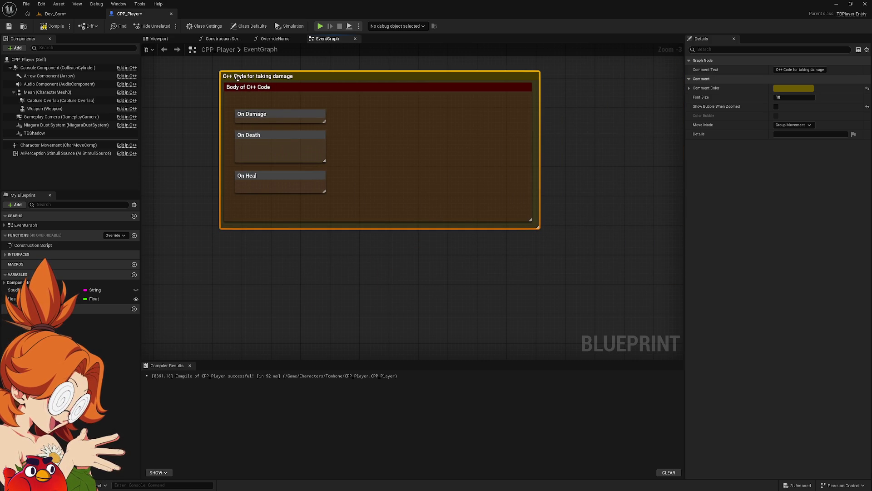
pyautogui.moveTo(279, 261)
pyautogui.mouseDown()
pyautogui.moveTo(283, 225)
pyautogui.moveTo(282, 259)
pyautogui.moveTo(244, 251)
pyautogui.moveTo(269, 253)
pyautogui.moveTo(267, 246)
pyautogui.mouseUp()
pyautogui.rightClick(264, 247)
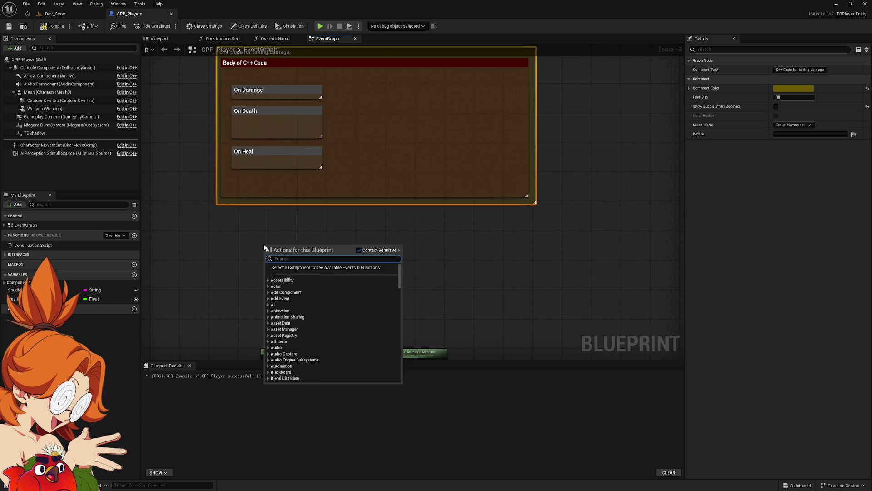
# Step: Add a Custom Event named On Damaged and place it below the damage comment
pyautogui.write('custom event')
pyautogui.press('Return')
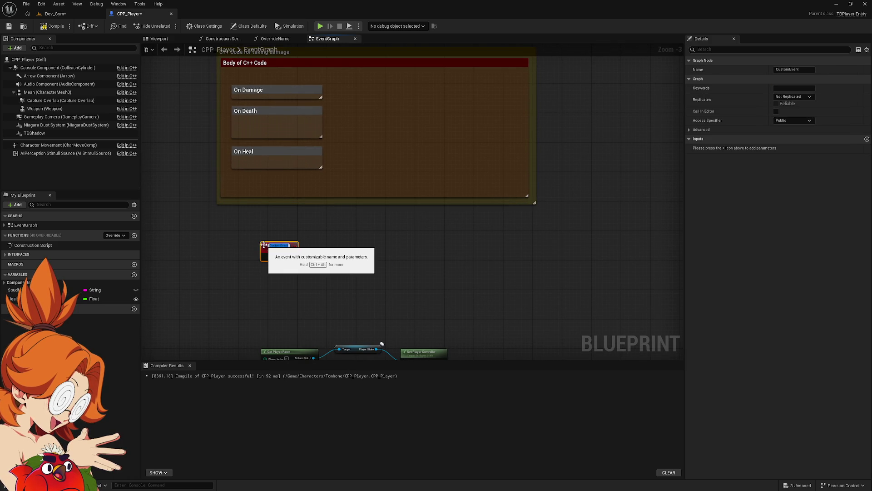
pyautogui.write('On Damaged')
pyautogui.press('Return')
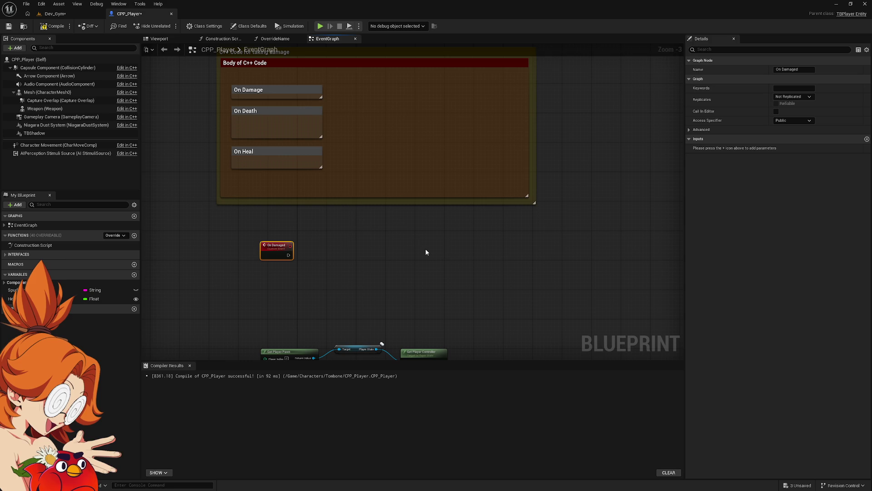
pyautogui.moveTo(277, 250)
pyautogui.mouseDown()
pyautogui.moveTo(202, 239)
pyautogui.moveTo(245, 237)
pyautogui.mouseUp()
pyautogui.scroll(3, 273, 244)
# Step: Add a Float input named HP to the On Damaged custom event
pyautogui.moveTo(323, 236); pyautogui.dragTo(288, 241)
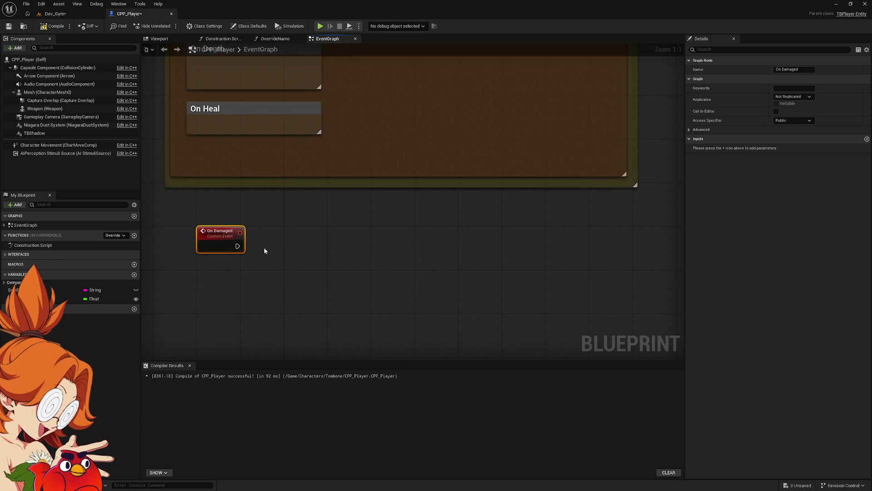
pyautogui.click(867, 139)
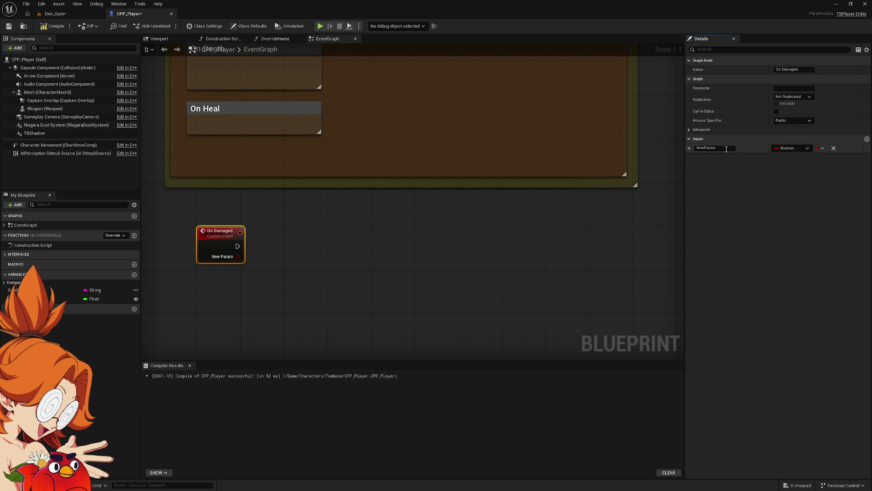
pyautogui.write('HP')
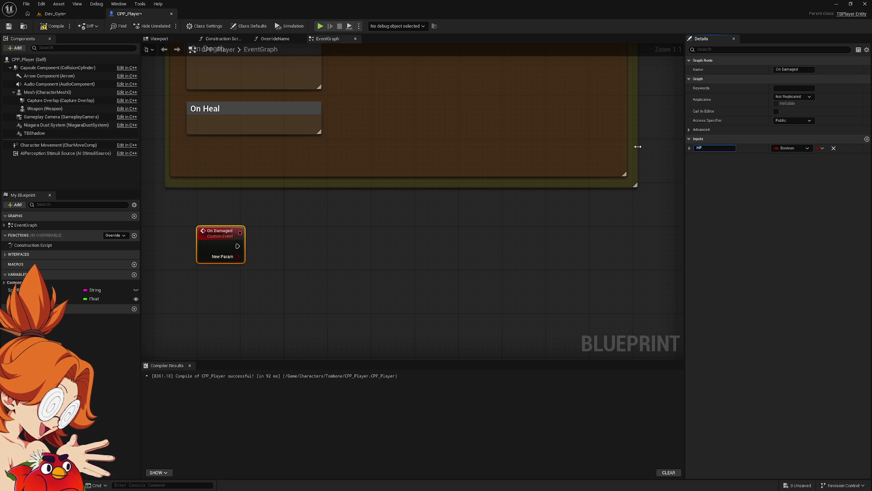
pyautogui.press('Return')
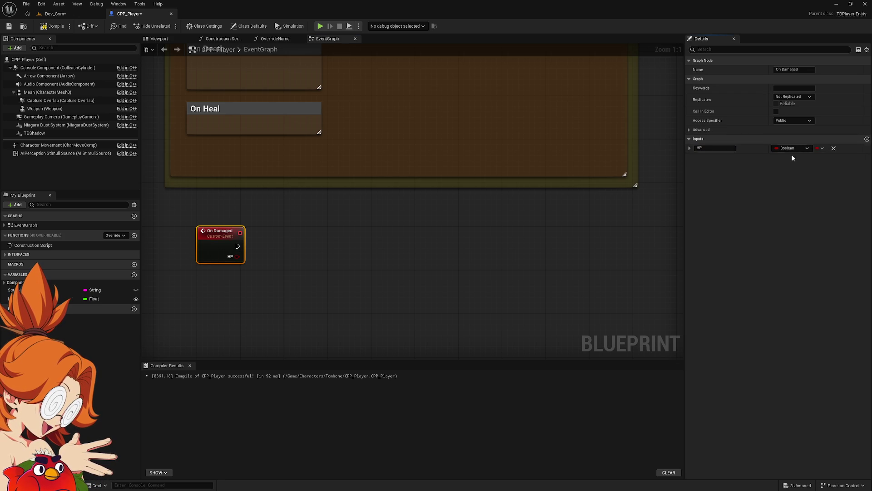
pyautogui.click(806, 150)
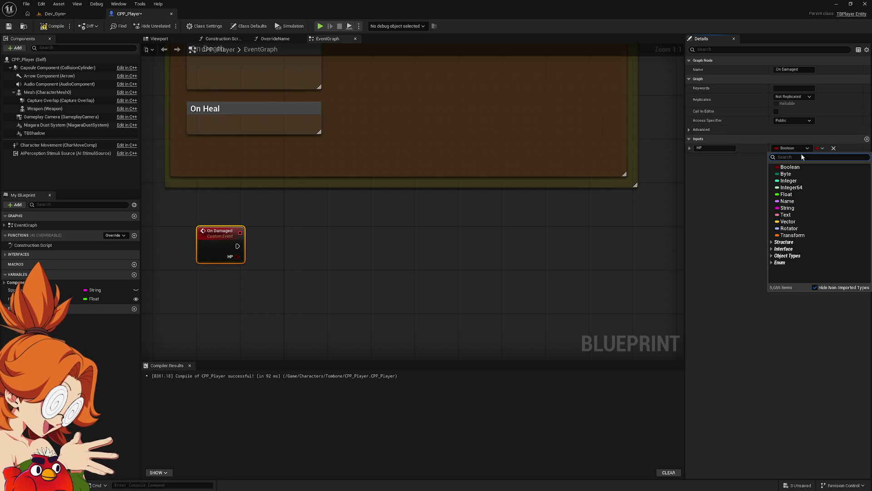
pyautogui.click(789, 195)
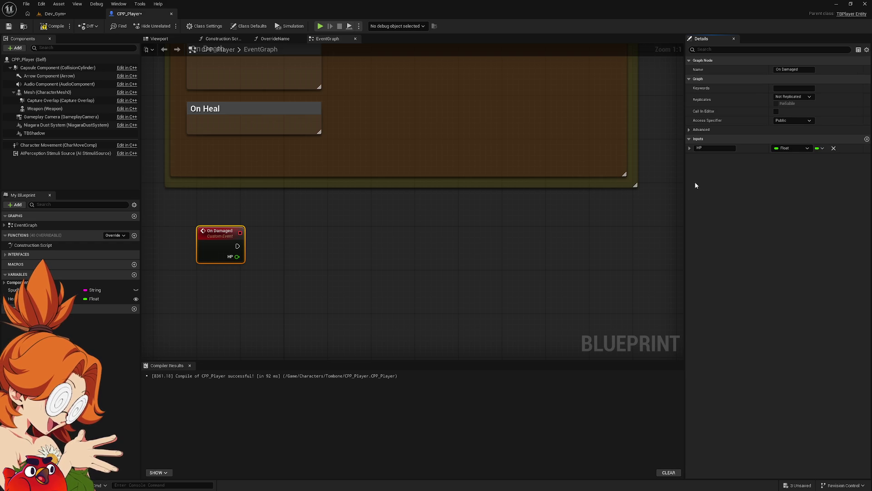
# Step: Rename the HP input to 'New HP' and add a second input named 'Max HP'
pyautogui.click(715, 148)
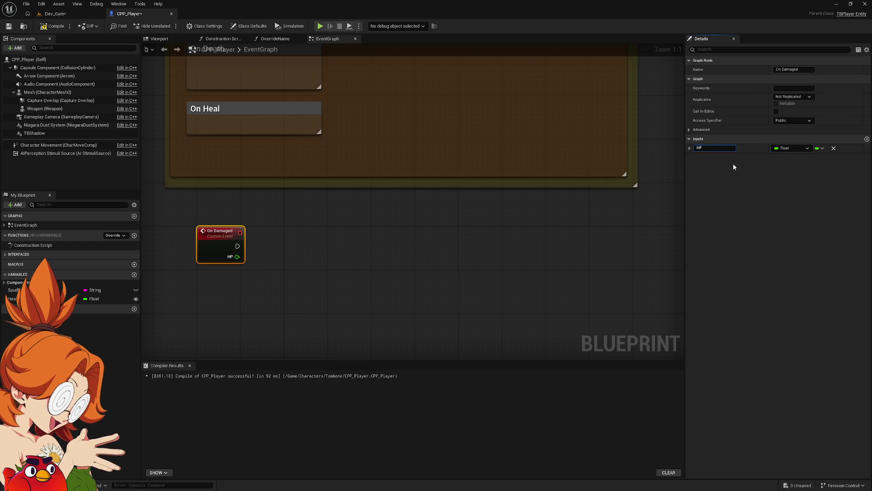
pyautogui.press('Home')
pyautogui.write('New')
pyautogui.press('Return')
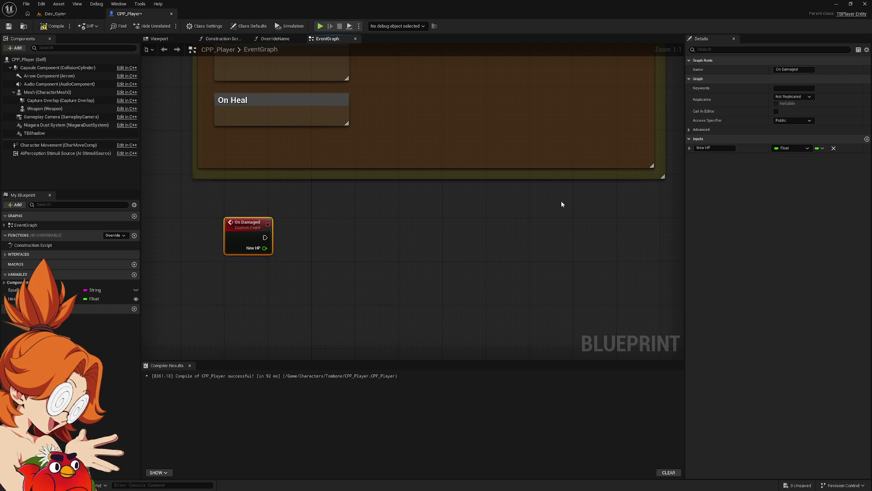
pyautogui.click(867, 139)
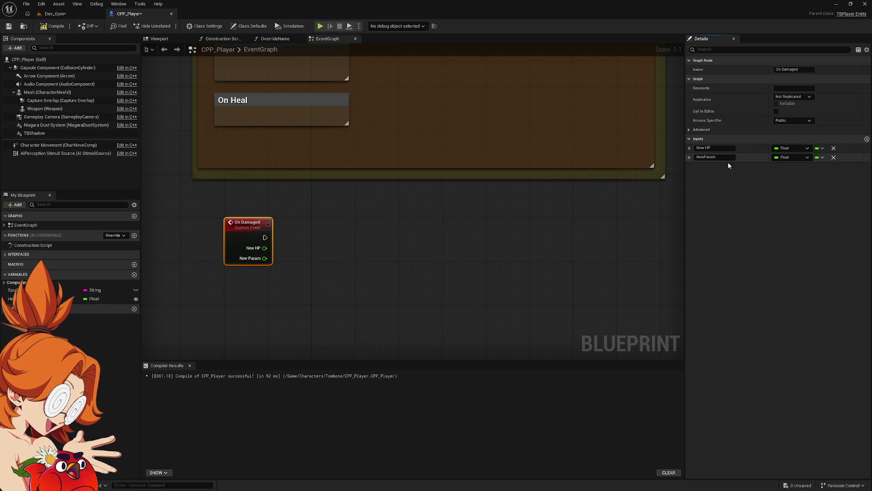
pyautogui.click(719, 157)
pyautogui.write('Max HP')
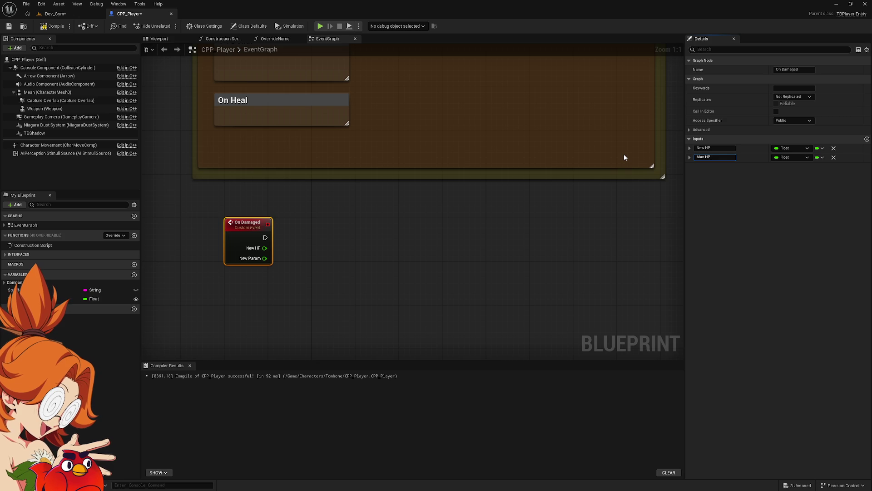
pyautogui.press('Return')
# Step: Add a Divide node wired from On Damaged's Max HP and New HP outputs
pyautogui.moveTo(265, 238)
pyautogui.mouseDown()
pyautogui.moveTo(331, 237)
pyautogui.moveTo(318, 237)
pyautogui.mouseUp()
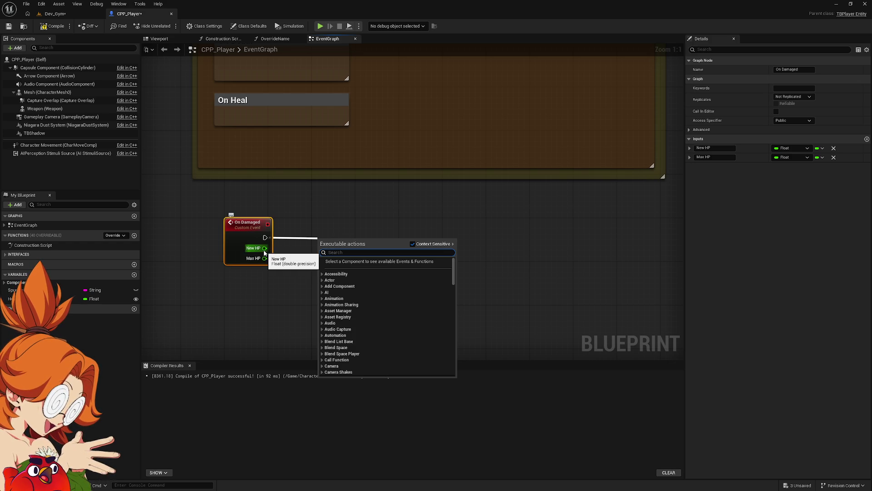
pyautogui.moveTo(263, 258); pyautogui.dragTo(327, 234)
pyautogui.write('/')
pyautogui.press('Return')
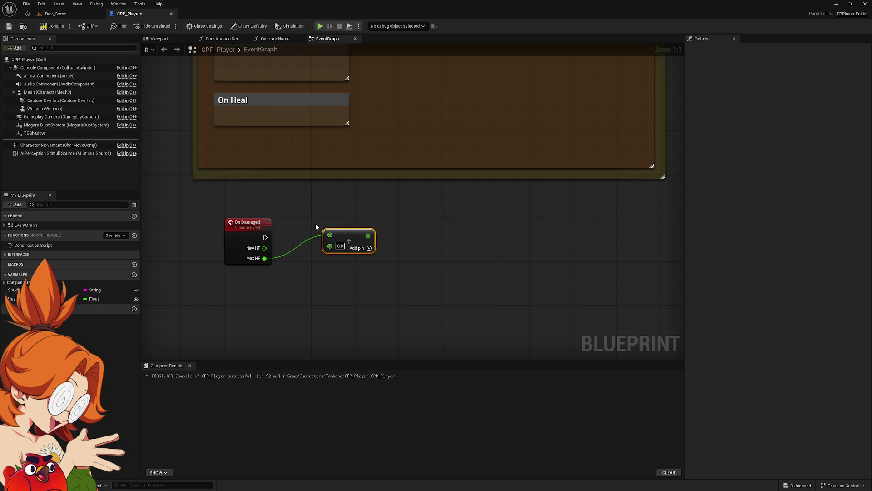
pyautogui.moveTo(265, 249); pyautogui.dragTo(330, 246)
pyautogui.press('super')
# Step: Check 100 ÷ 50 in Windows Calculator, then rewire Divide as New HP ÷ Max HP
pyautogui.write('calculator')
pyautogui.press('Return')
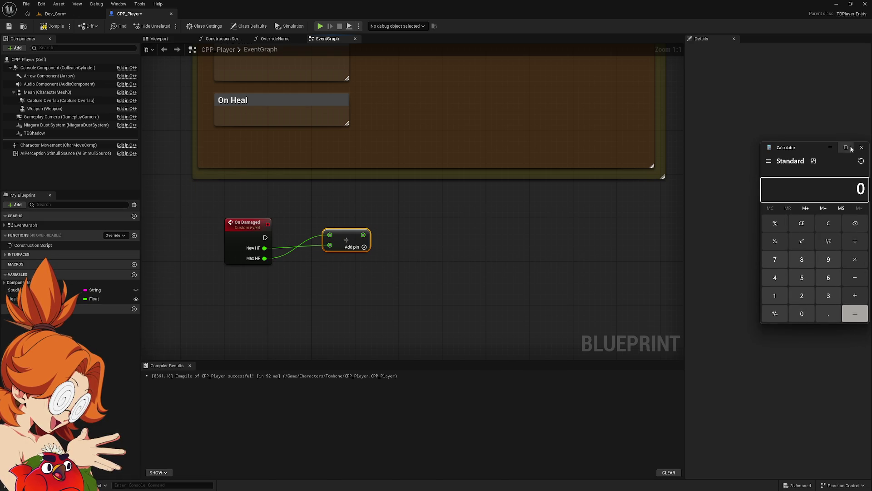
pyautogui.moveTo(818, 148); pyautogui.dragTo(484, 166)
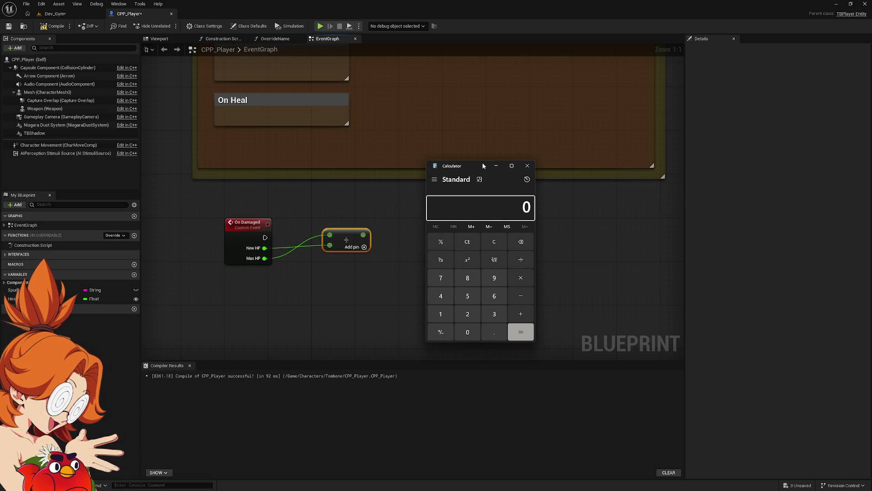
pyautogui.write('100/')
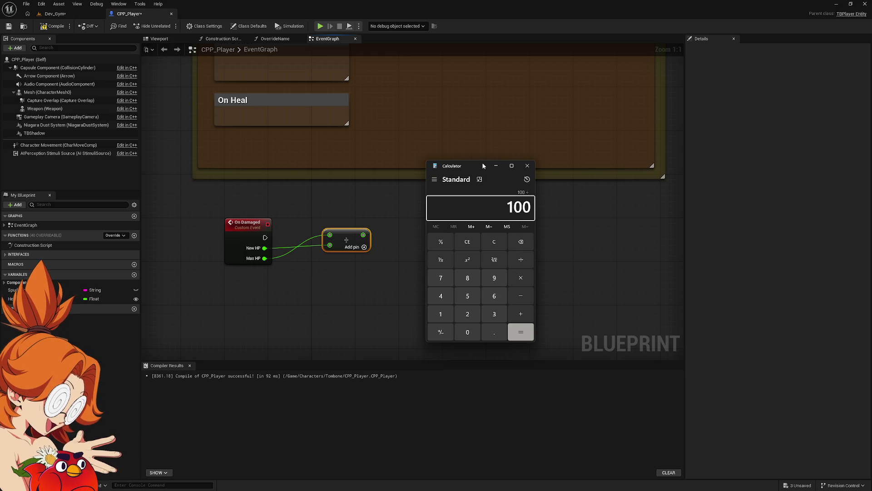
pyautogui.write('50')
pyautogui.press('Return')
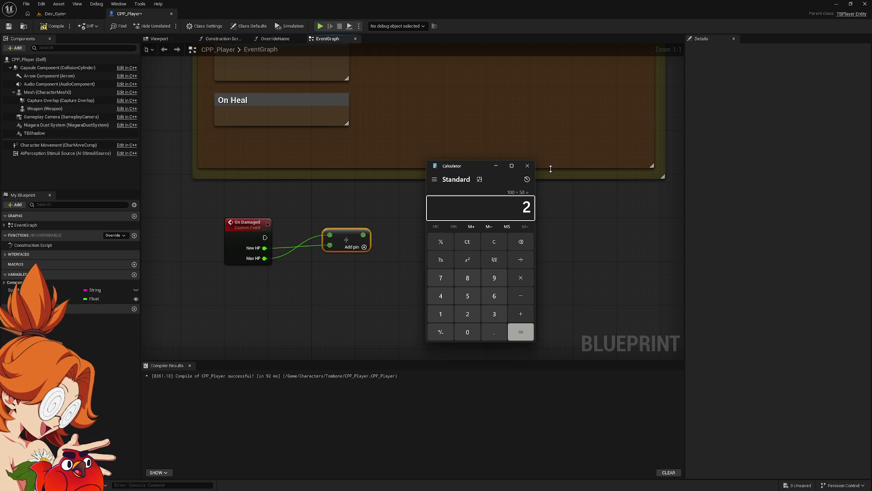
pyautogui.click(527, 166)
pyautogui.moveTo(264, 247); pyautogui.dragTo(330, 245)
pyautogui.moveTo(264, 259); pyautogui.dragTo(330, 245)
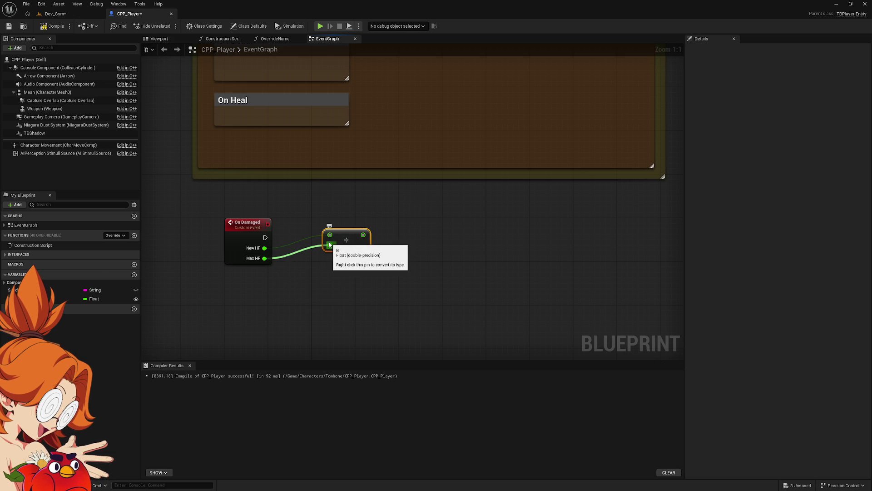
# Step: Reopen Calculator, confirm 50 ÷ 100 = 0.5, and close it
pyautogui.hotkey('alt', 'Tab')
pyautogui.press('super')
pyautogui.write('calc')
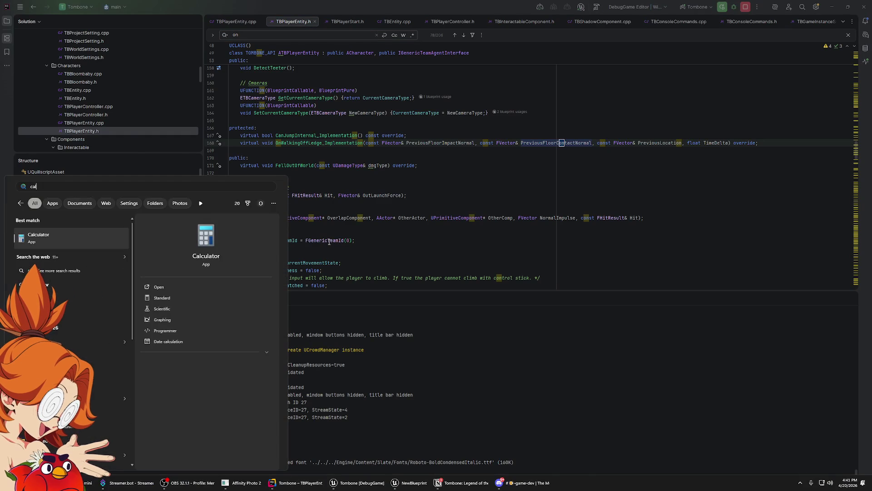
pyautogui.press('Return')
pyautogui.hotkey('alt', 'Tab')
pyautogui.press('Tab')
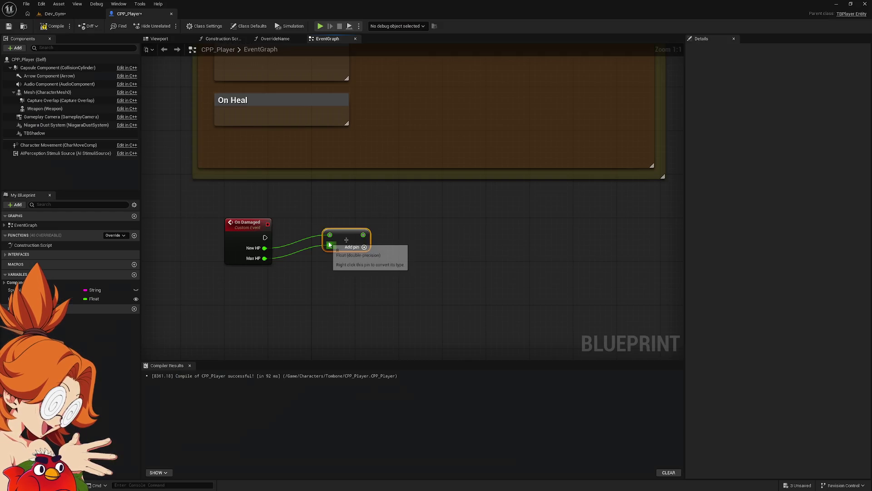
pyautogui.hotkey('alt', 'Tab')
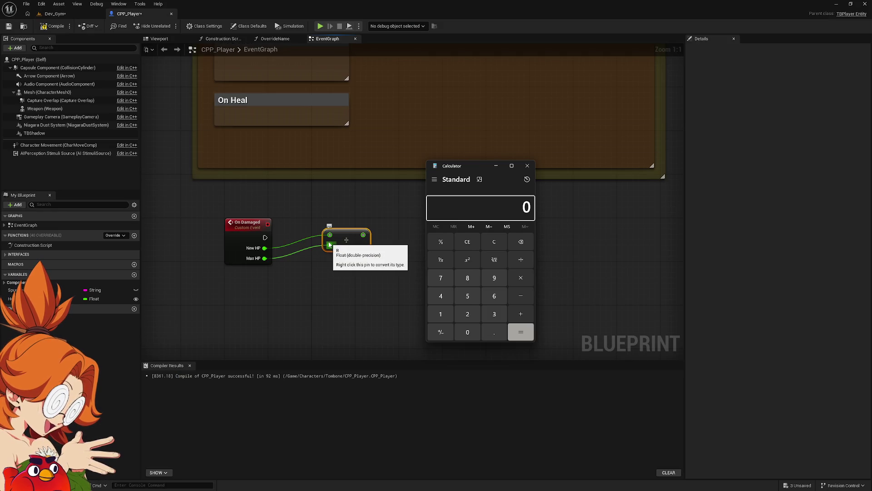
pyautogui.write('50 ÷ ')
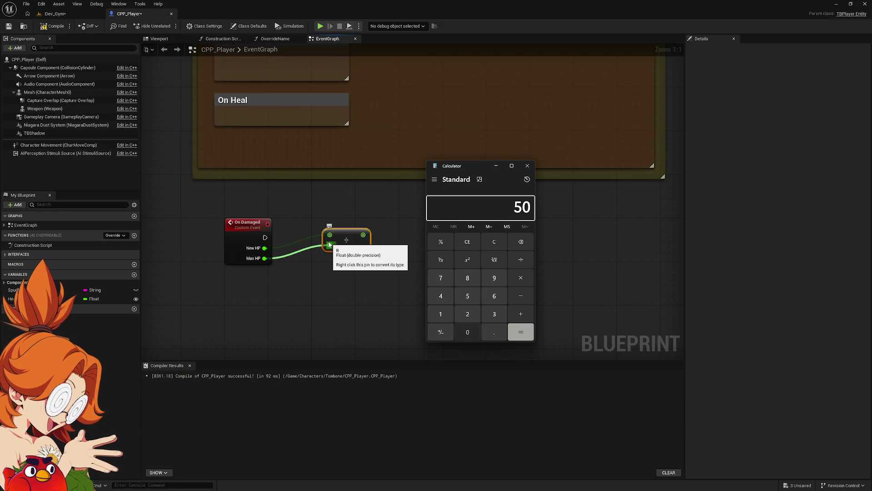
pyautogui.write('100')
pyautogui.press('Return')
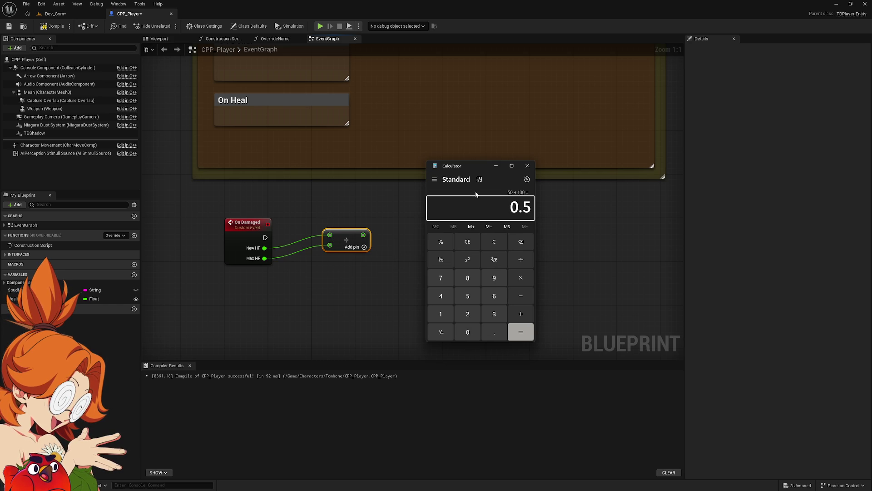
pyautogui.click(527, 166)
# Step: Feed the Divide result into a <= comparison against 0.5, placed beside Divide
pyautogui.moveTo(366, 240); pyautogui.dragTo(436, 240)
pyautogui.write('==')
pyautogui.press('BackSpace')
pyautogui.press('BackSpace')
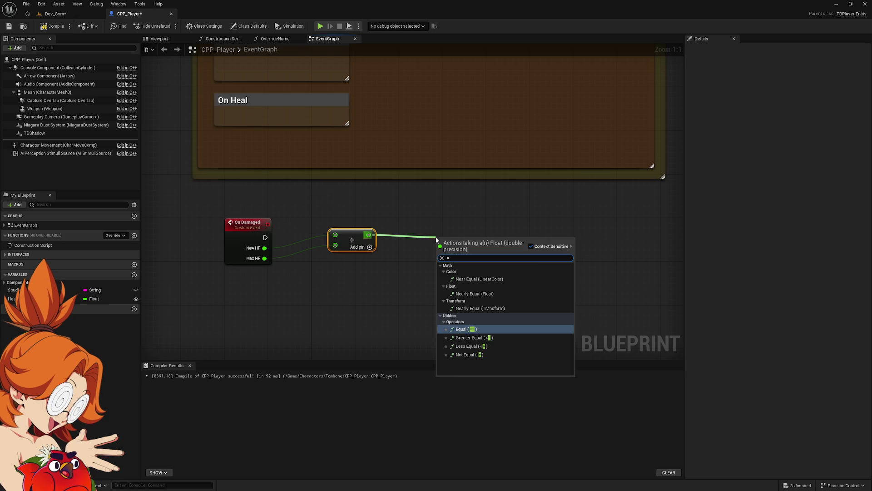
pyautogui.write('<=')
pyautogui.press('Return')
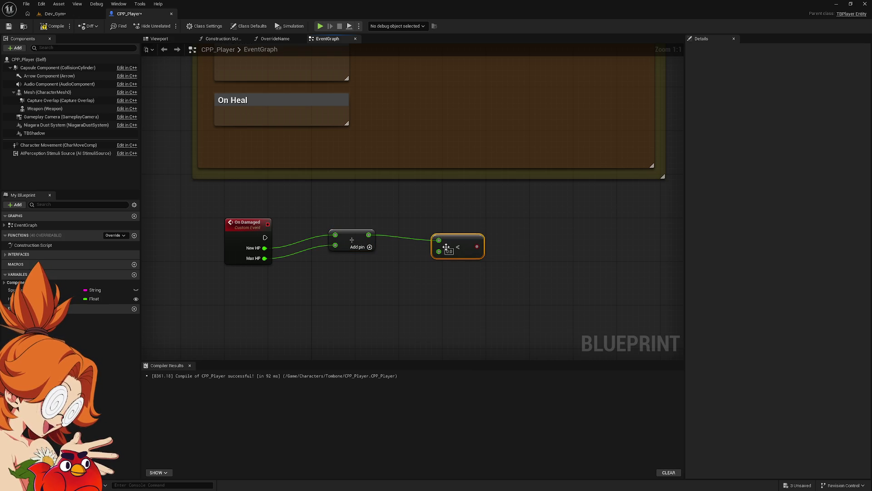
pyautogui.click(449, 251)
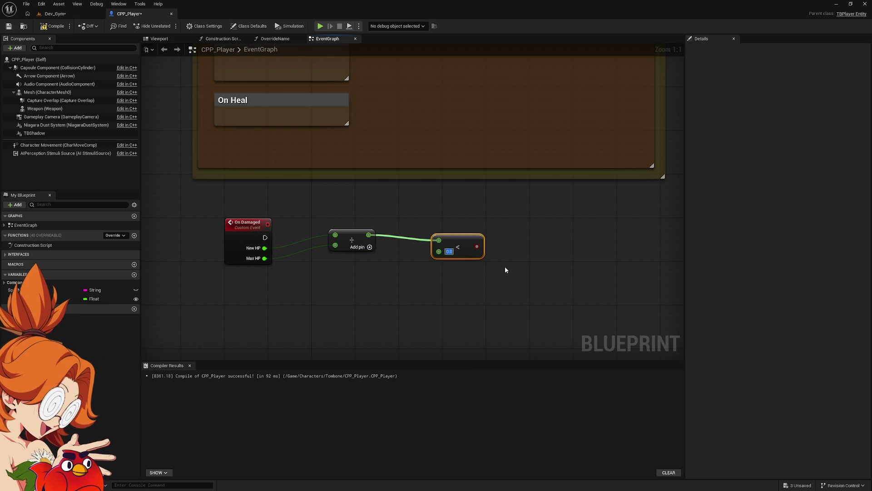
pyautogui.write('0.5')
pyautogui.moveTo(457, 247)
pyautogui.mouseDown()
pyautogui.moveTo(359, 240)
pyautogui.moveTo(324, 252)
pyautogui.moveTo(359, 247)
pyautogui.mouseUp()
# Step: Wrap the Divide and comparison nodes in a comment titled 'Is the boss at 50% or less HP?'
pyautogui.moveTo(452, 285); pyautogui.dragTo(304, 229)
pyautogui.write('cIs the ho')
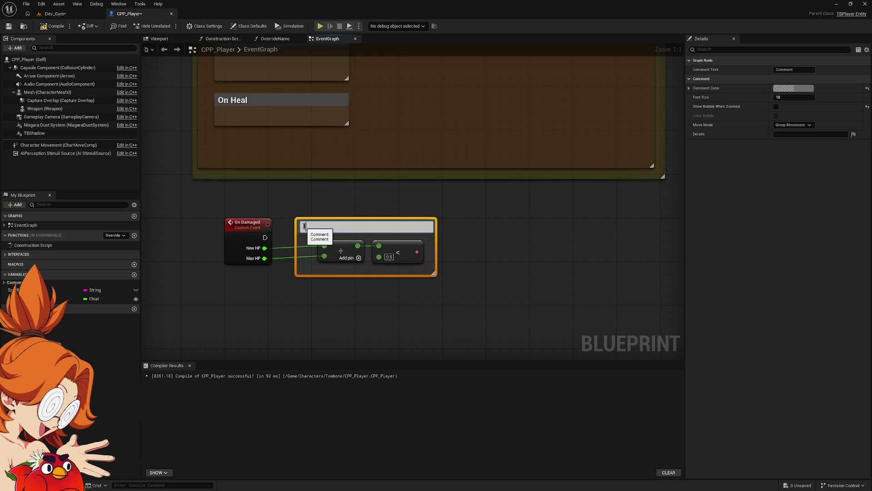
pyautogui.write('ss at 50% or le')
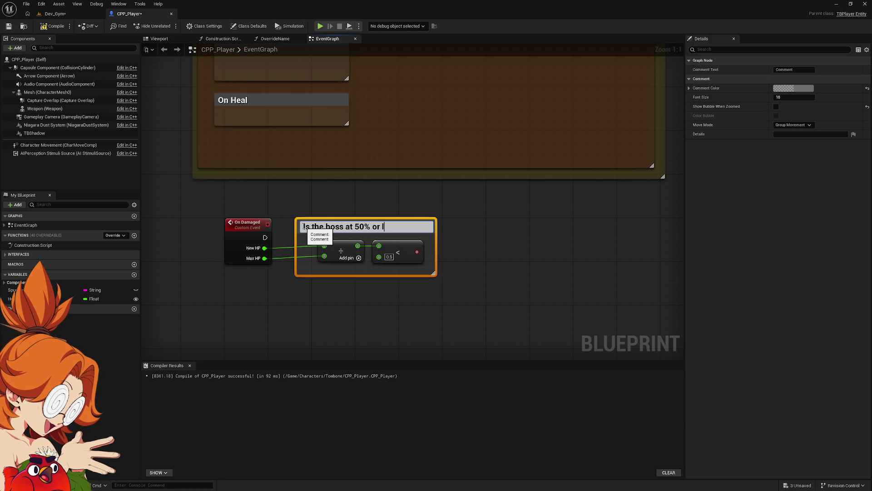
pyautogui.write('ss HP?')
pyautogui.press('Return')
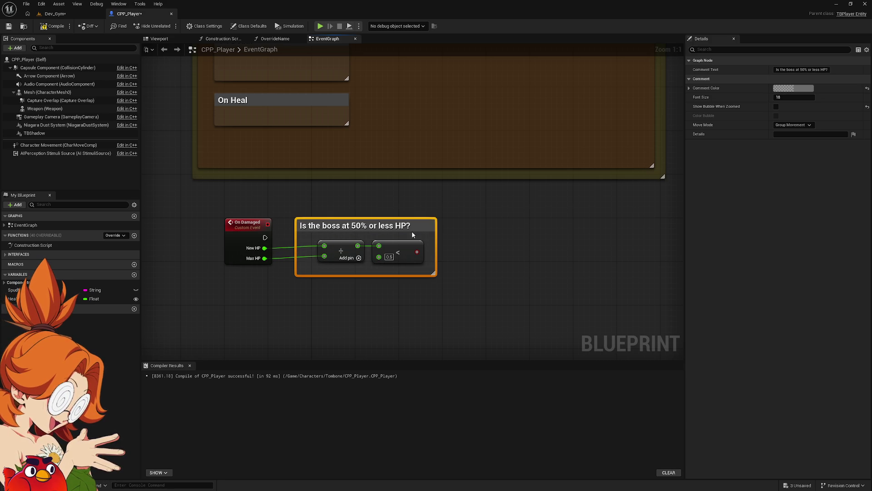
pyautogui.moveTo(429, 229)
pyautogui.mouseDown()
pyautogui.moveTo(423, 234)
pyautogui.moveTo(554, 227)
pyautogui.mouseUp()
pyautogui.write('cu')
pyautogui.press('BackSpace')
pyautogui.press('BackSpace')
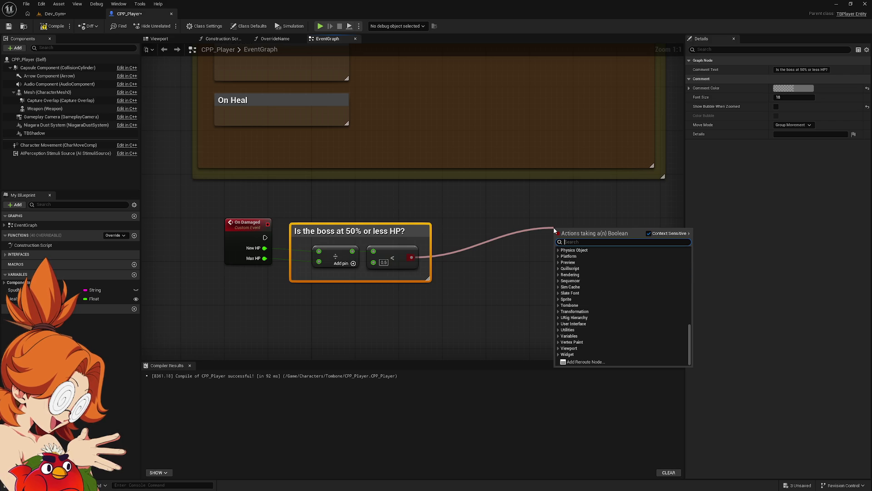
# Step: Place a Get Cutscene Subsystem node below the comparison group
pyautogui.write('play')
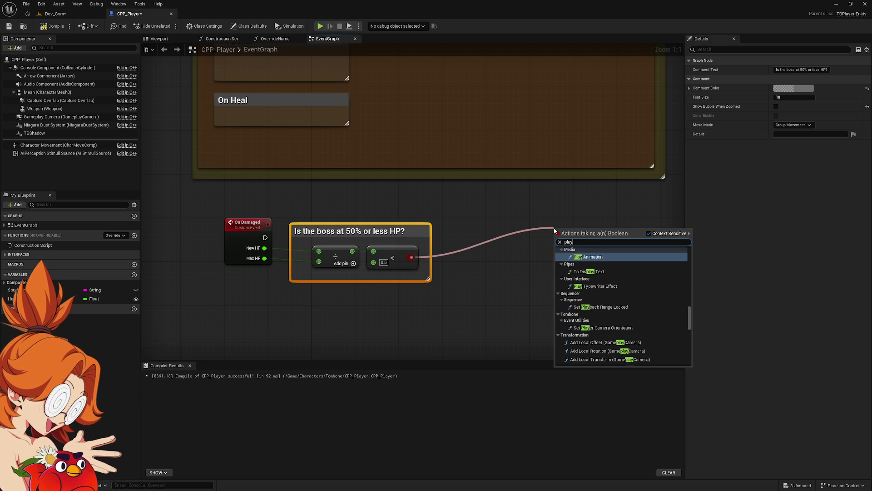
pyautogui.press('BackSpace')
pyautogui.press('BackSpace')
pyautogui.press('BackSpace')
pyautogui.write('seq')
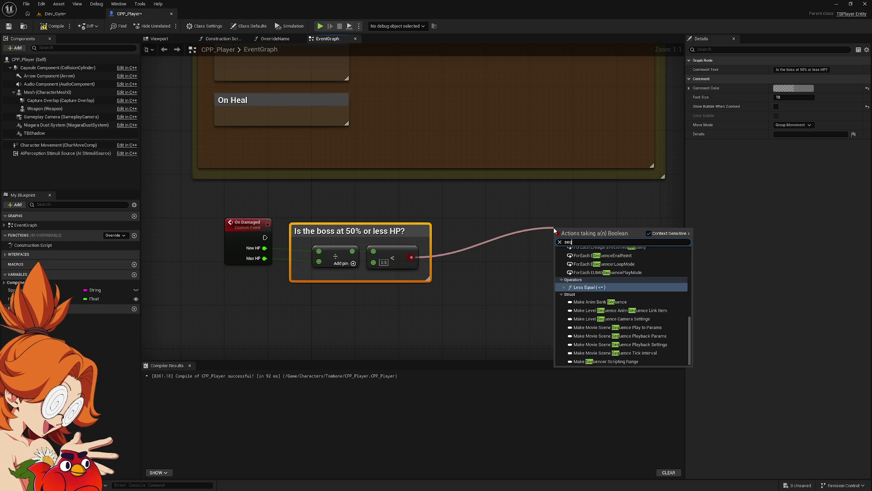
pyautogui.write('uence')
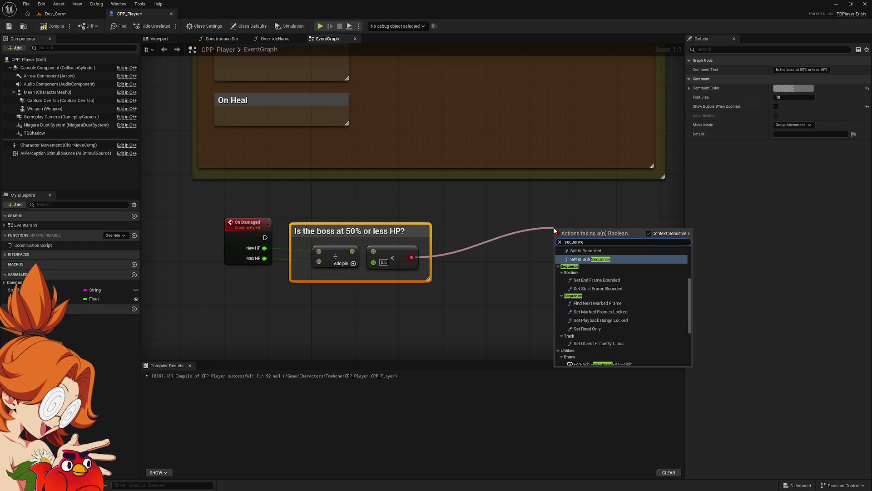
pyautogui.press('BackSpace')
pyautogui.press('BackSpace')
pyautogui.press('BackSpace')
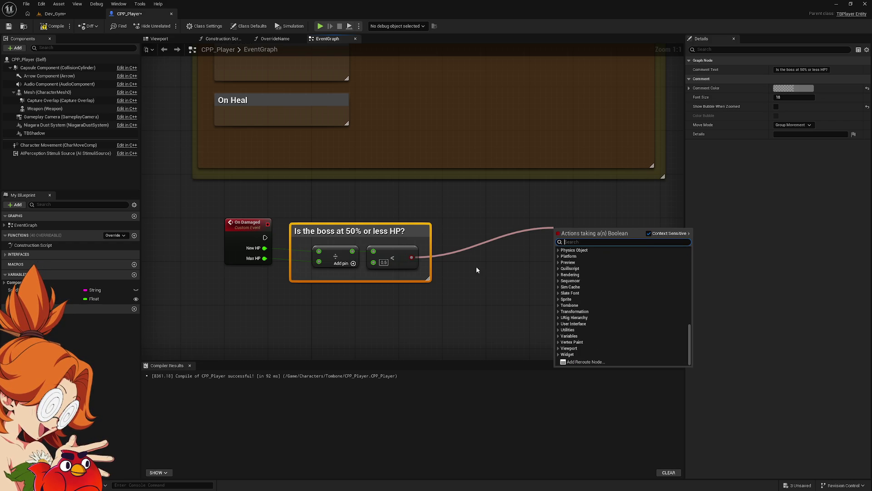
pyautogui.press('Escape')
pyautogui.rightClick(413, 308)
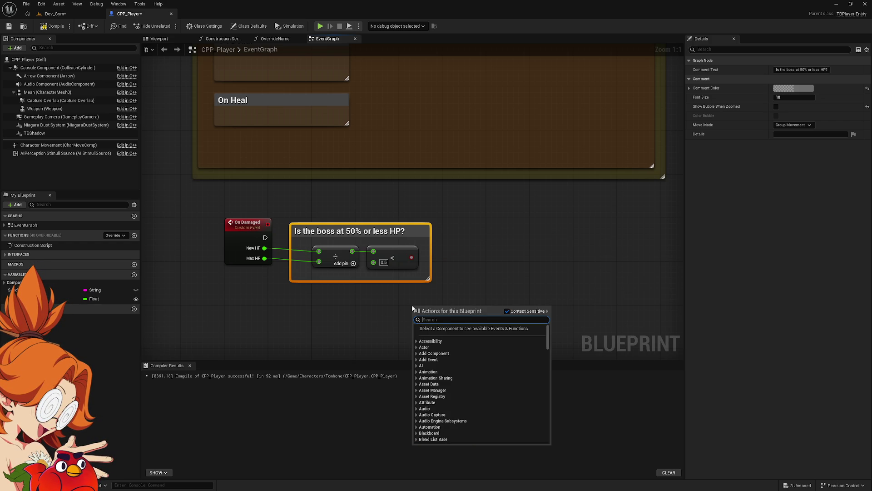
pyautogui.write('cutscene')
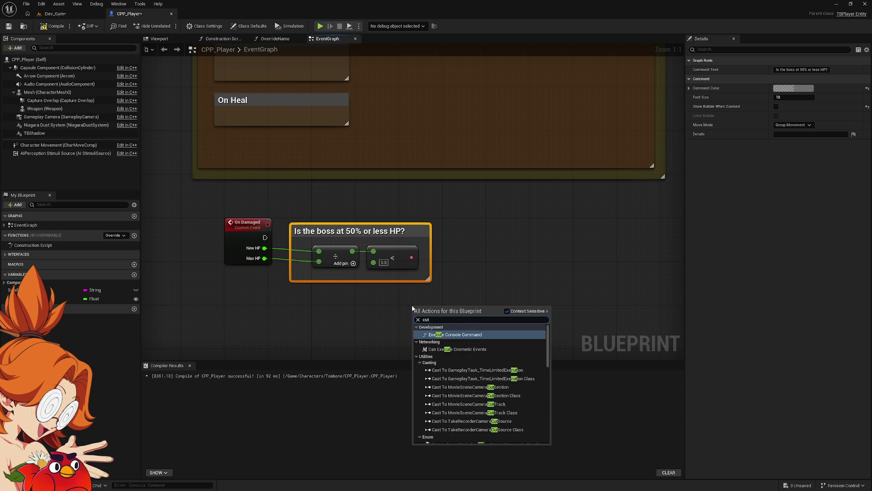
pyautogui.press('Return')
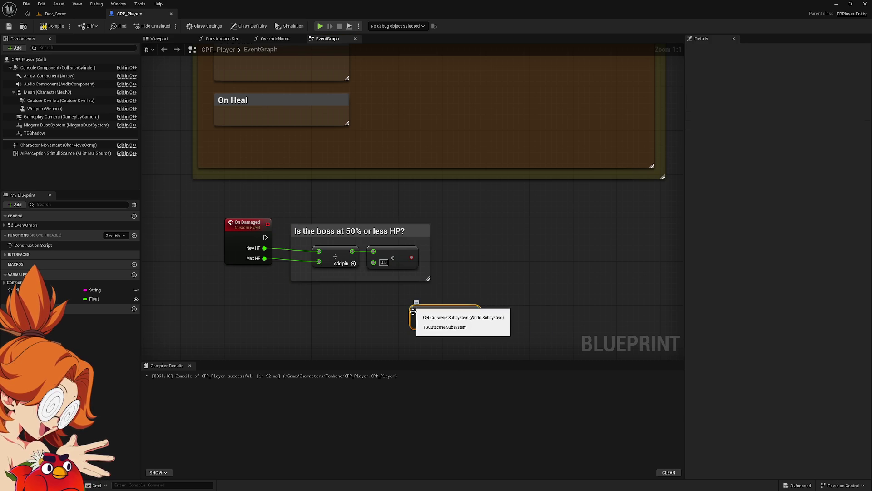
pyautogui.moveTo(464, 320)
pyautogui.mouseDown()
pyautogui.moveTo(414, 309)
pyautogui.moveTo(516, 260)
pyautogui.mouseUp()
# Step: Add Play Local Level Sequence from the subsystem and run it from On Damaged's execution
pyautogui.write('play')
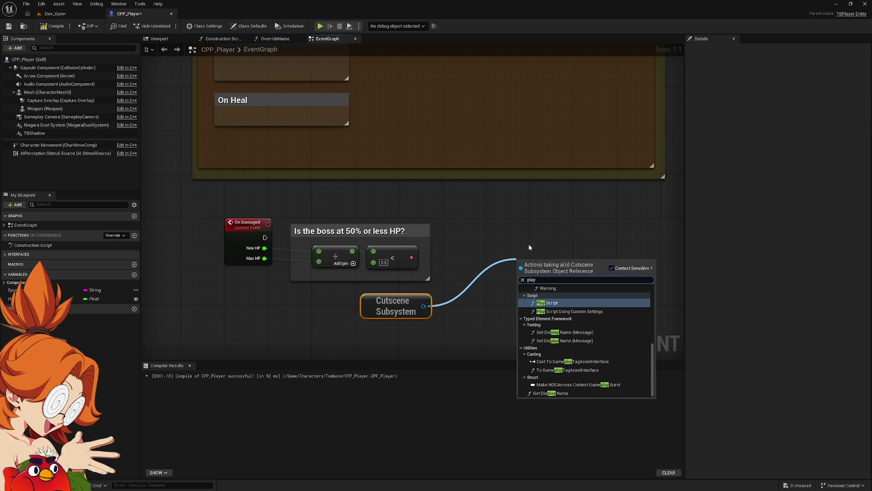
pyautogui.write(' cu')
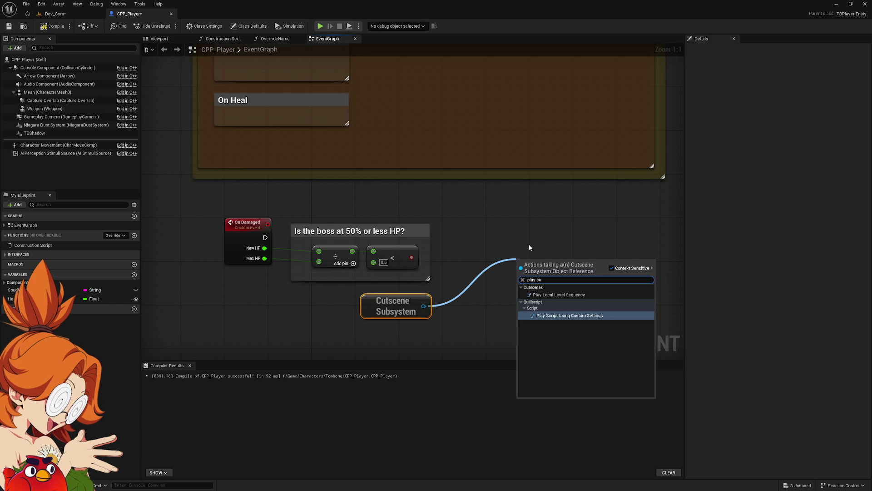
pyautogui.press('Up')
pyautogui.press('Return')
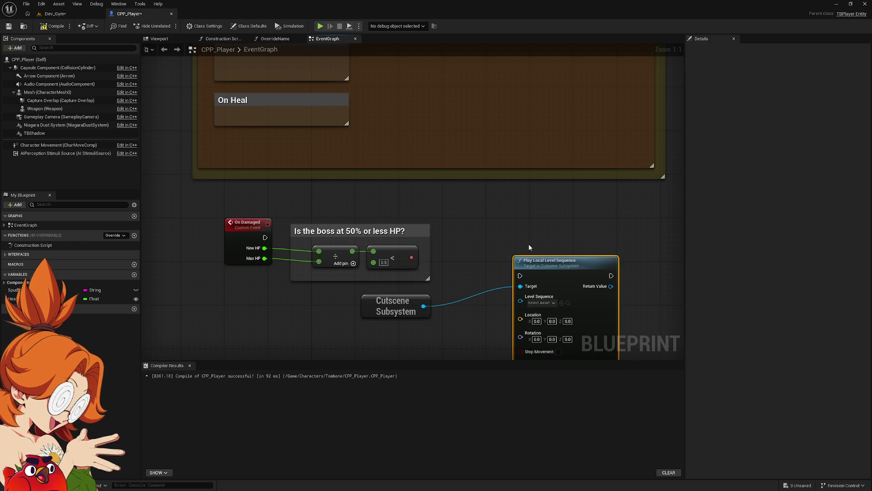
pyautogui.moveTo(538, 259)
pyautogui.mouseDown()
pyautogui.moveTo(484, 216)
pyautogui.moveTo(293, 244)
pyautogui.moveTo(252, 230)
pyautogui.moveTo(257, 214)
pyautogui.mouseUp()
pyautogui.moveTo(494, 224); pyautogui.dragTo(490, 211)
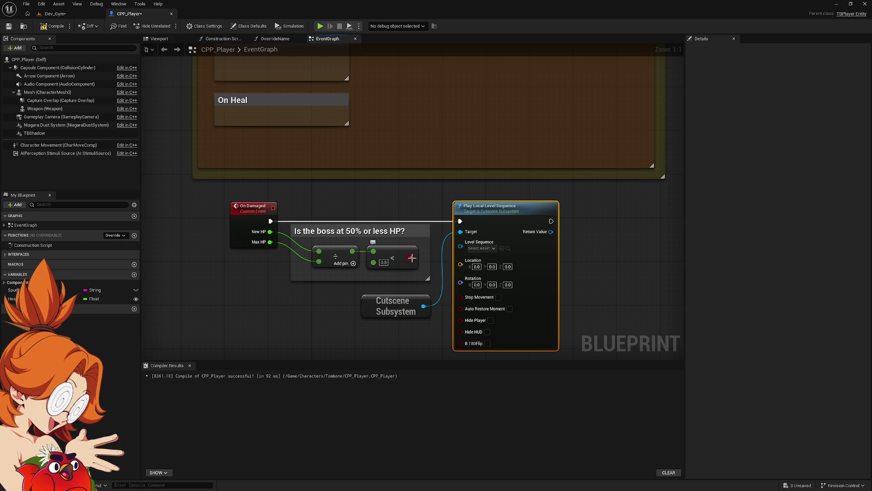
pyautogui.moveTo(423, 251); pyautogui.dragTo(352, 226)
pyautogui.moveTo(529, 292)
pyautogui.mouseDown()
pyautogui.moveTo(353, 277)
pyautogui.moveTo(457, 272)
pyautogui.mouseUp()
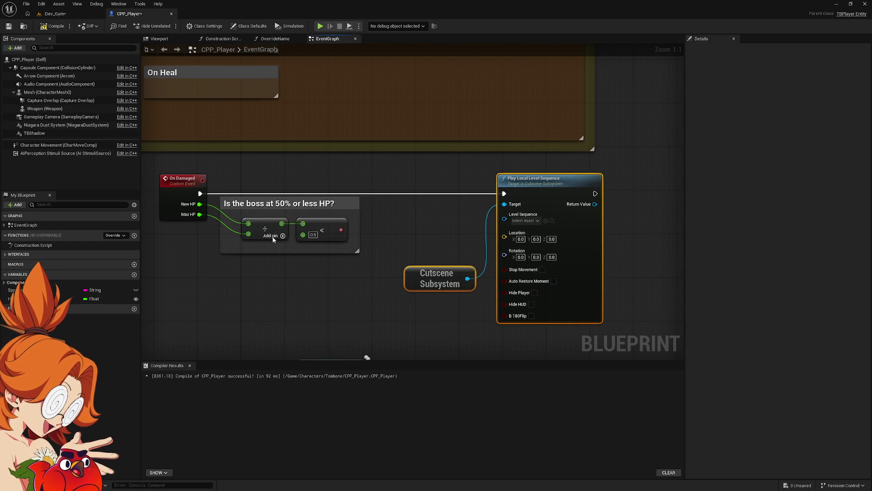
# Step: Add a Branch on the comparison result and wire its True output to Play Local Level Sequence
pyautogui.moveTo(341, 229); pyautogui.dragTo(372, 219)
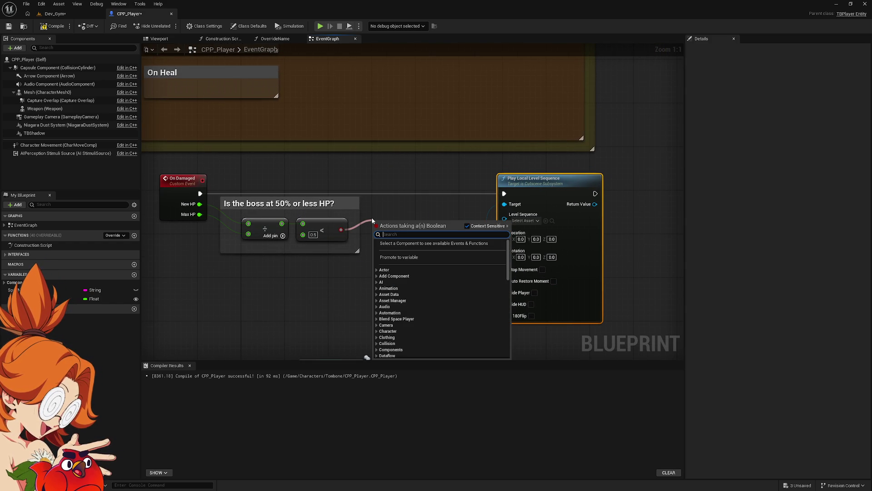
pyautogui.write('if')
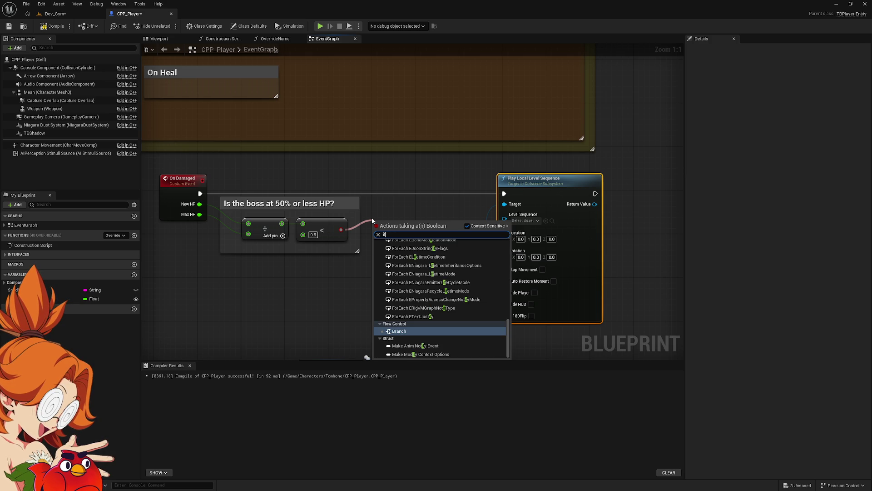
pyautogui.press('Return')
pyautogui.moveTo(387, 232)
pyautogui.mouseDown()
pyautogui.moveTo(393, 194)
pyautogui.moveTo(200, 193)
pyautogui.mouseUp()
pyautogui.moveTo(432, 193); pyautogui.dragTo(505, 194)
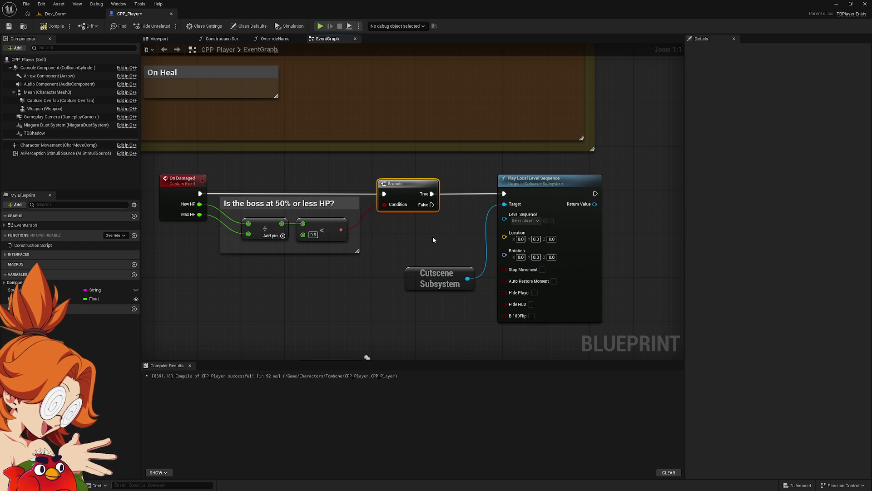
# Step: Shift the Branch and cutscene nodes right and select both comment boxes
pyautogui.click(568, 282)
pyautogui.keyDown('ctrl'); pyautogui.click(440, 278); pyautogui.keyUp('ctrl')
pyautogui.keyDown('ctrl'); pyautogui.click(406, 183); pyautogui.keyUp('ctrl')
pyautogui.moveTo(405, 181); pyautogui.dragTo(498, 181)
pyautogui.moveTo(341, 230); pyautogui.dragTo(399, 229)
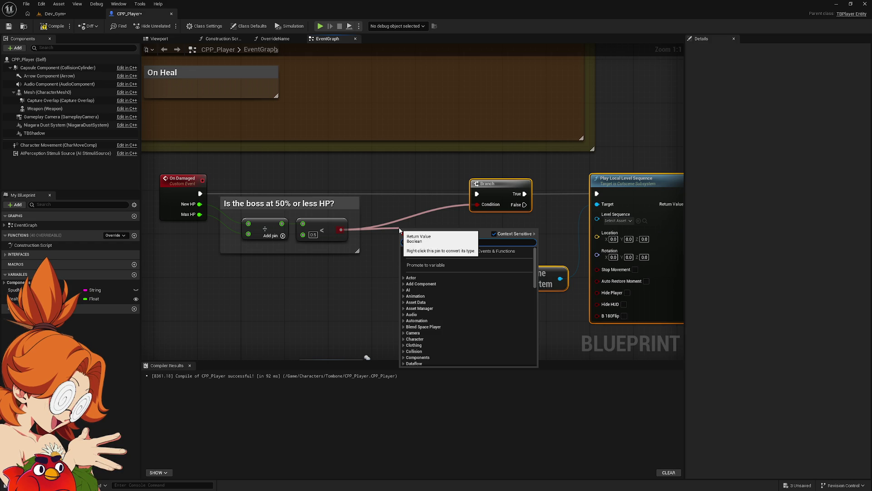
pyautogui.moveTo(399, 229)
pyautogui.mouseDown()
pyautogui.moveTo(428, 273)
pyautogui.moveTo(457, 354)
pyautogui.moveTo(309, 271)
pyautogui.mouseUp()
pyautogui.moveTo(145, 81)
pyautogui.mouseDown()
pyautogui.moveTo(452, 339)
pyautogui.moveTo(564, 357)
pyautogui.moveTo(561, 241)
pyautogui.mouseUp()
pyautogui.scroll(-3, 575, 192)
# Step: Wrap the On Damaged event in a comment titled 'Not Unique'
pyautogui.moveTo(521, 125)
pyautogui.mouseDown()
pyautogui.moveTo(525, 82)
pyautogui.moveTo(471, 140)
pyautogui.mouseUp()
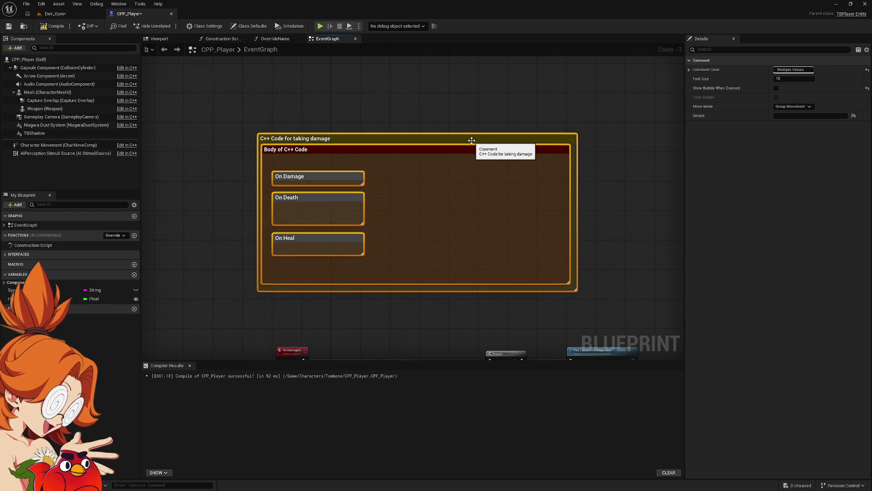
pyautogui.write('cNot Unique')
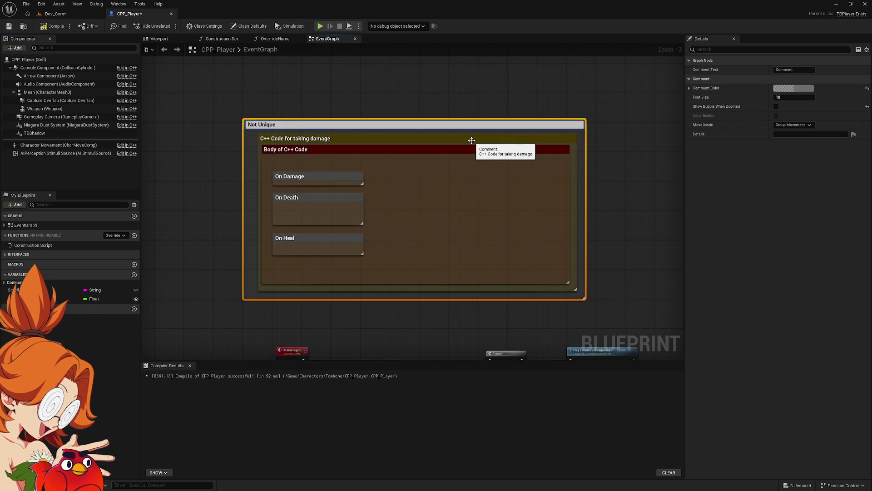
pyautogui.press('Return')
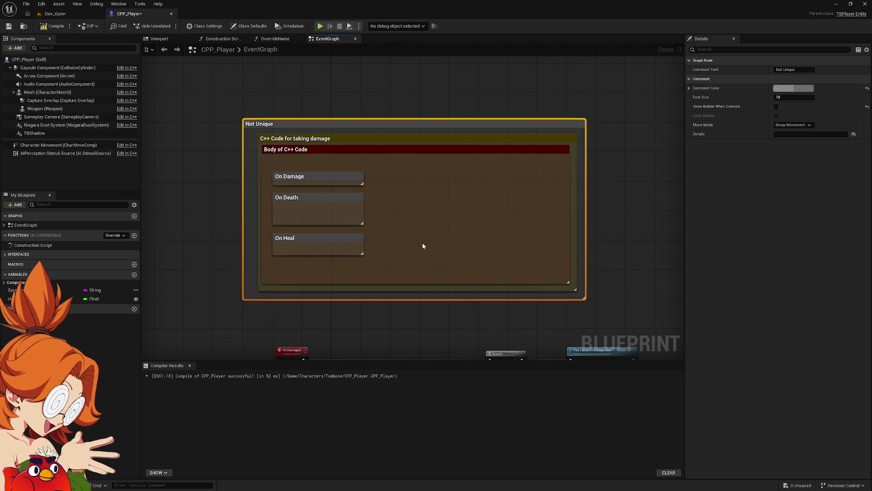
pyautogui.moveTo(427, 326); pyautogui.dragTo(351, 118)
pyautogui.moveTo(162, 135)
pyautogui.mouseDown()
pyautogui.moveTo(653, 250)
pyautogui.moveTo(635, 261)
pyautogui.mouseUp()
pyautogui.moveTo(533, 194)
pyautogui.mouseDown()
pyautogui.moveTo(574, 193)
pyautogui.moveTo(537, 197)
pyautogui.mouseUp()
pyautogui.click(249, 183)
pyautogui.moveTo(289, 181); pyautogui.dragTo(212, 181)
pyautogui.write('c')
pyautogui.write('Not Unique')
pyautogui.press('Return')
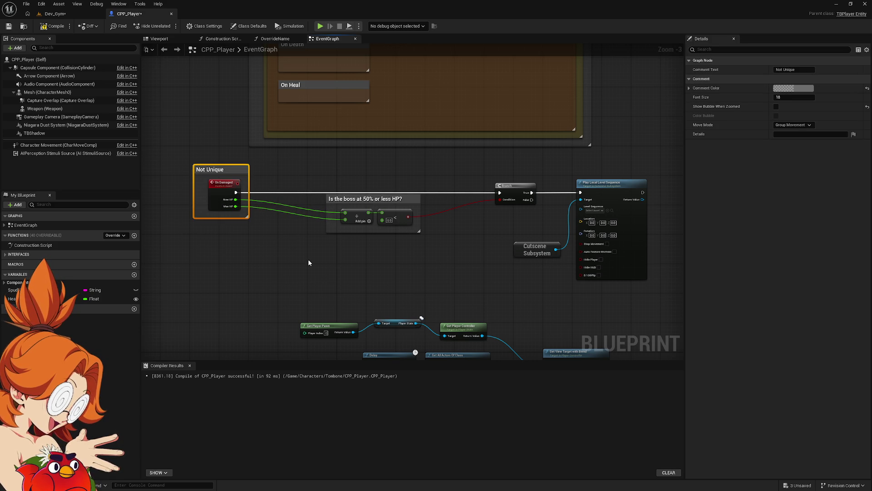
# Step: Group the comparison, Branch and cutscene nodes in a bright cyan 'Unique' comment
pyautogui.moveTo(295, 156)
pyautogui.mouseDown()
pyautogui.moveTo(655, 258)
pyautogui.moveTo(673, 299)
pyautogui.mouseUp()
pyautogui.write('cUnique')
pyautogui.press('Return')
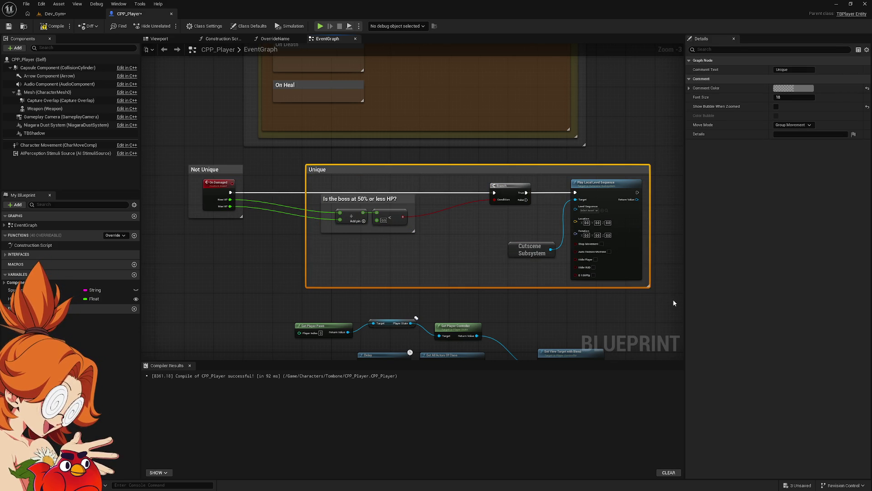
pyautogui.click(794, 88)
pyautogui.click(664, 113)
pyautogui.moveTo(748, 109); pyautogui.dragTo(748, 162)
pyautogui.moveTo(665, 114)
pyautogui.mouseDown()
pyautogui.moveTo(673, 109)
pyautogui.moveTo(653, 137)
pyautogui.mouseUp()
pyautogui.moveTo(679, 211); pyautogui.dragTo(775, 201)
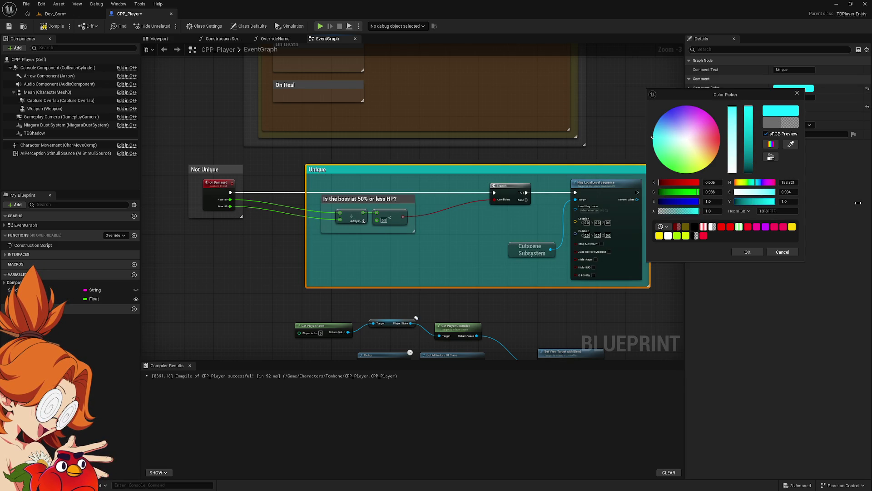
pyautogui.click(758, 251)
pyautogui.click(610, 310)
pyautogui.moveTo(610, 310); pyautogui.dragTo(541, 281)
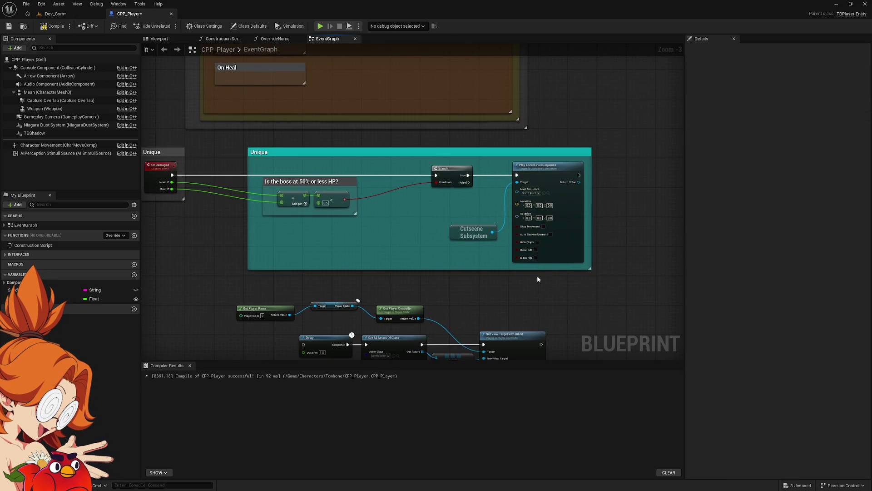
# Step: Insert a Do Once node between the Branch's True output and Play Local Level Sequence
pyautogui.scroll(4, 354, 182)
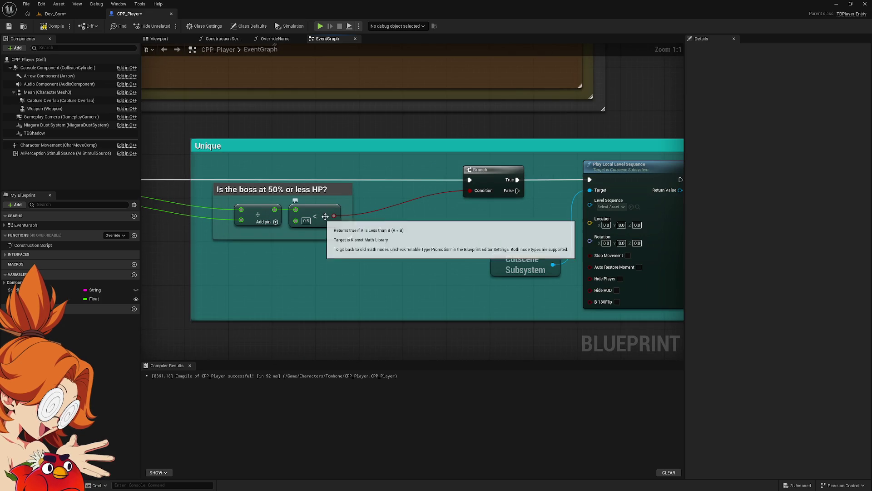
pyautogui.moveTo(334, 215); pyautogui.dragTo(386, 212)
pyautogui.write('do once')
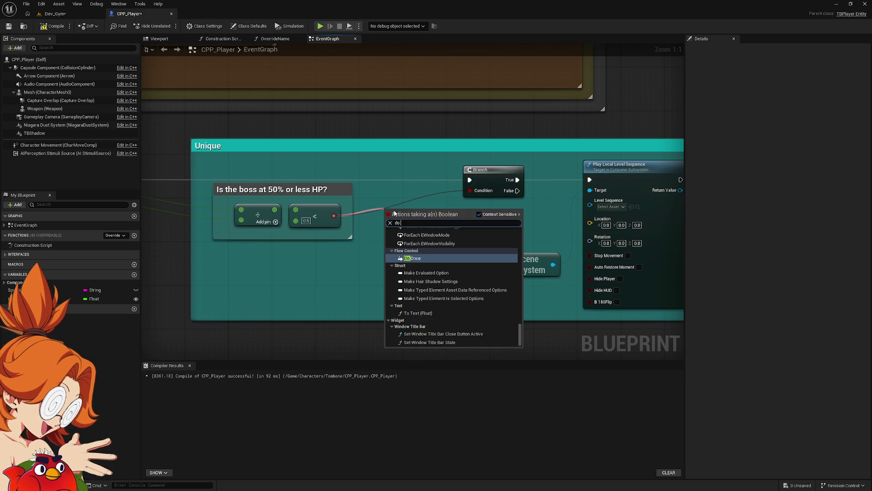
pyautogui.press('Return')
pyautogui.moveTo(402, 206)
pyautogui.mouseDown()
pyautogui.moveTo(398, 169)
pyautogui.moveTo(469, 180)
pyautogui.mouseUp()
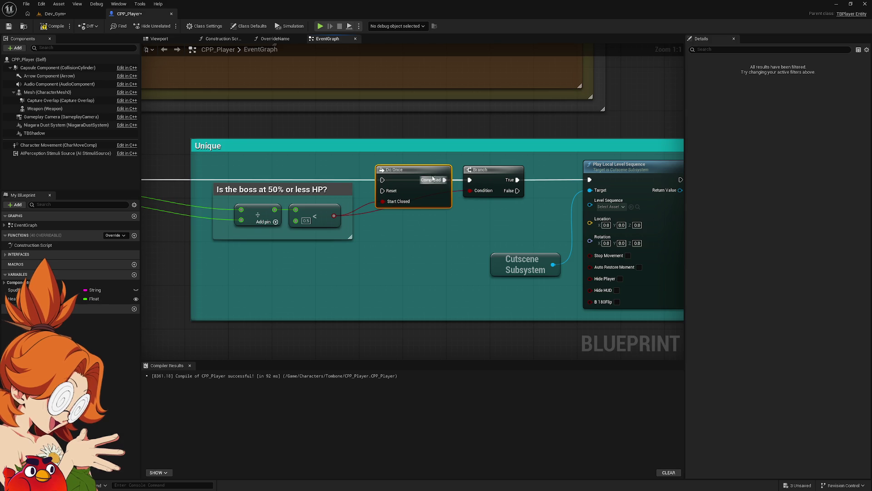
pyautogui.press('Delete')
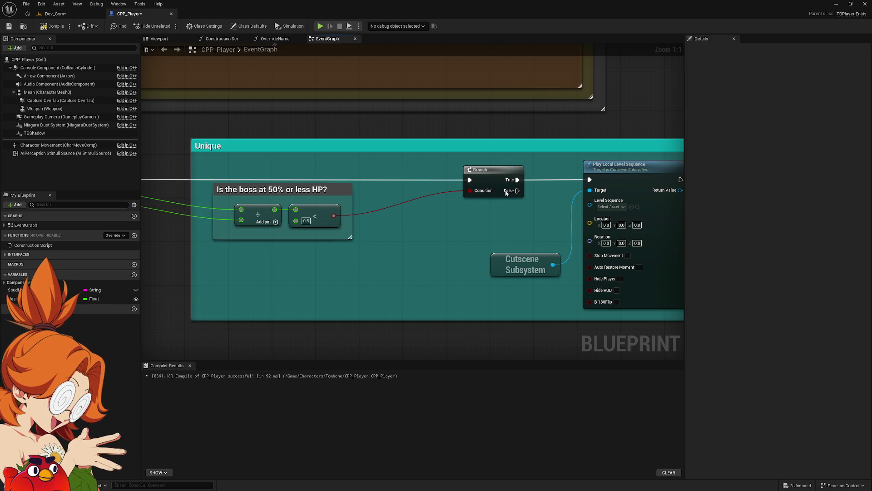
pyautogui.moveTo(497, 176)
pyautogui.mouseDown()
pyautogui.moveTo(399, 176)
pyautogui.moveTo(464, 185)
pyautogui.mouseUp()
pyautogui.write('do once')
pyautogui.press('Return')
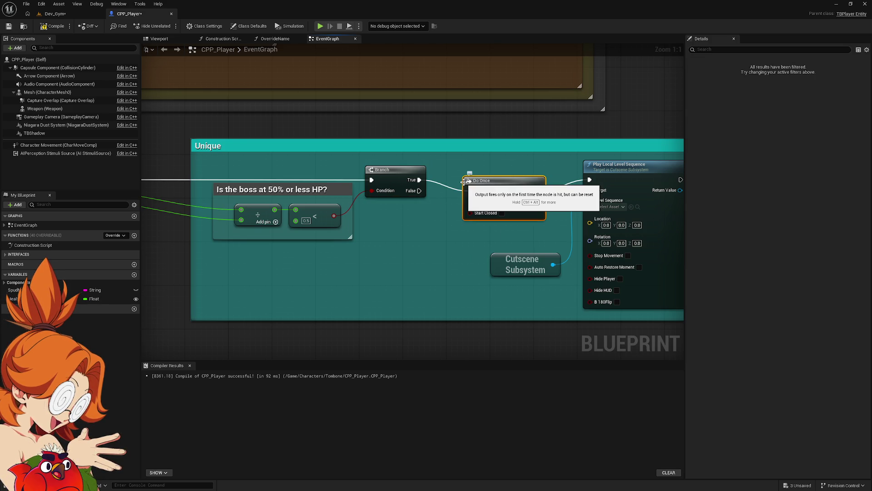
# Step: Pan across the graph to review the Do Once wiring and both comment sections
pyautogui.moveTo(407, 220); pyautogui.dragTo(521, 201)
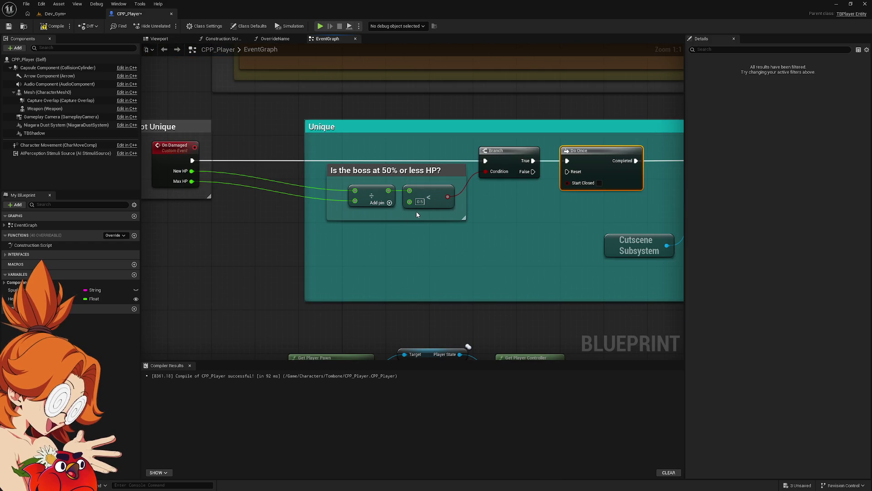
pyautogui.moveTo(417, 212); pyautogui.dragTo(343, 215)
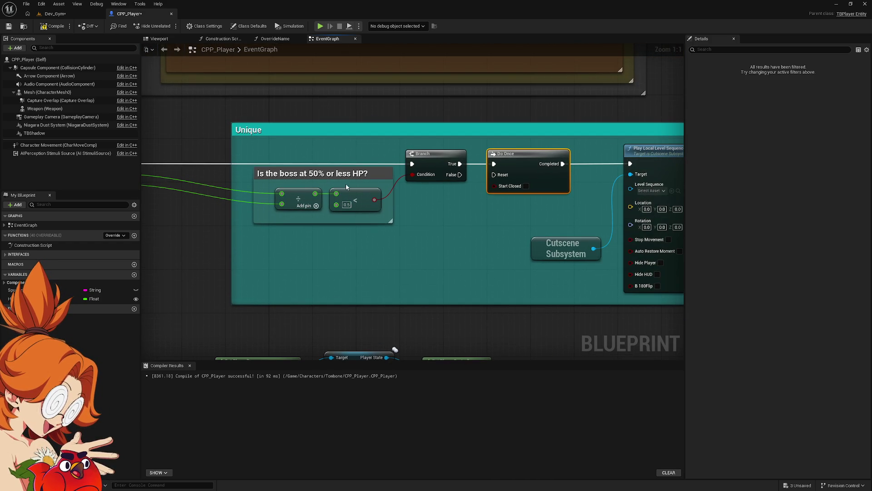
pyautogui.moveTo(430, 167); pyautogui.dragTo(318, 170)
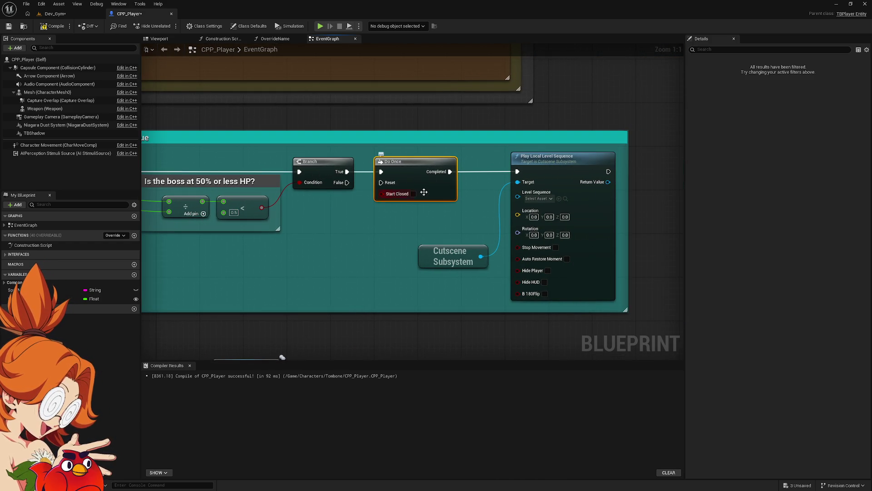
pyautogui.moveTo(561, 159); pyautogui.dragTo(464, 156)
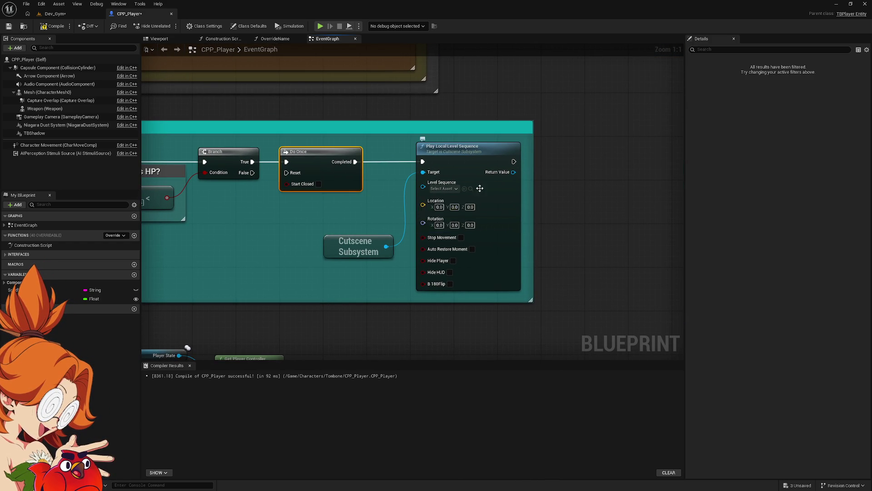
pyautogui.moveTo(196, 195); pyautogui.dragTo(396, 184)
pyautogui.moveTo(329, 200)
pyautogui.mouseDown()
pyautogui.moveTo(443, 206)
pyautogui.moveTo(412, 195)
pyautogui.mouseUp()
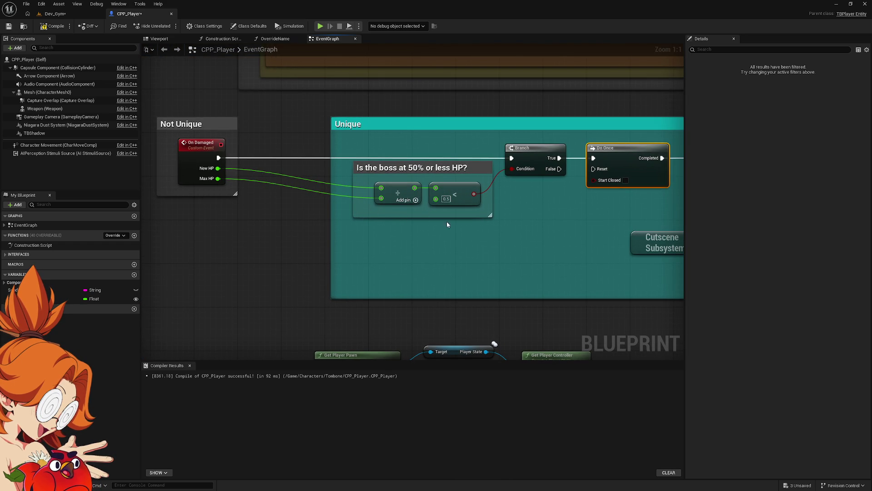
# Step: Add an On Death custom event inside a comment titled 'Custom Death Cutscene'
pyautogui.moveTo(477, 238); pyautogui.dragTo(351, 159)
pyautogui.click(212, 269)
pyautogui.moveTo(212, 269); pyautogui.dragTo(267, 243)
pyautogui.rightClick(267, 244)
pyautogui.write('custom')
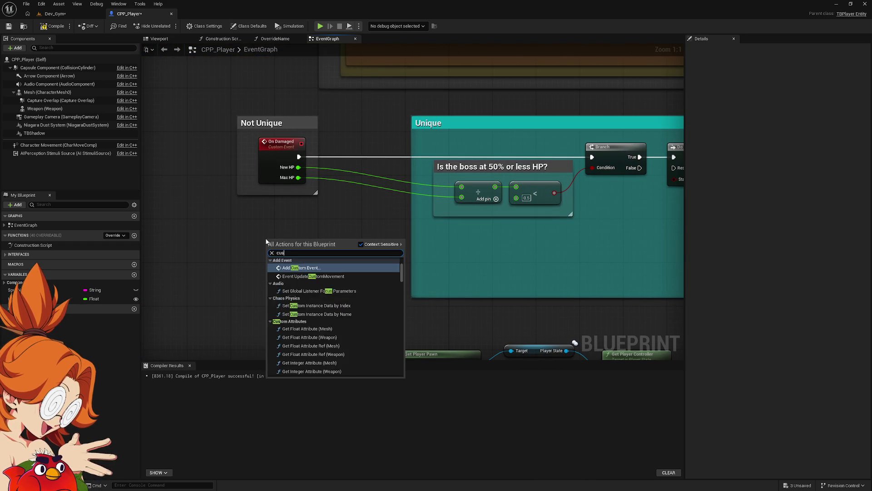
pyautogui.press('Escape')
pyautogui.write('On Death')
pyautogui.press('Return')
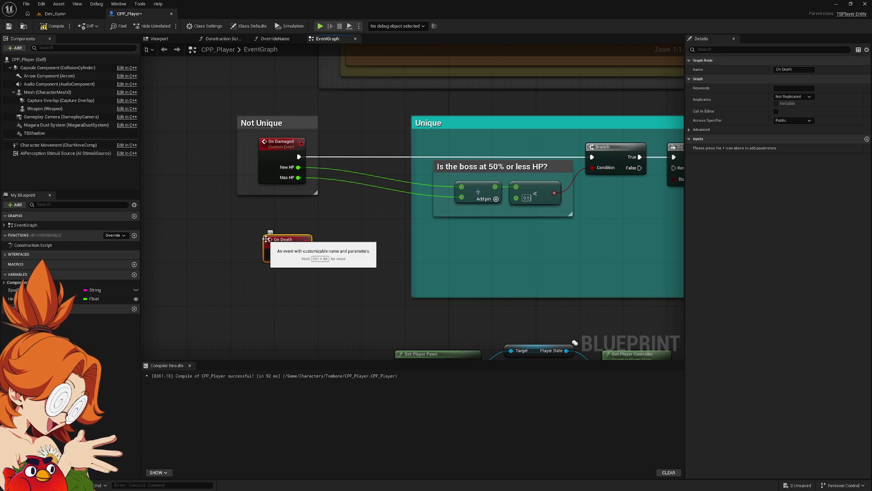
pyautogui.moveTo(280, 240)
pyautogui.mouseDown()
pyautogui.moveTo(277, 224)
pyautogui.moveTo(201, 229)
pyautogui.mouseUp()
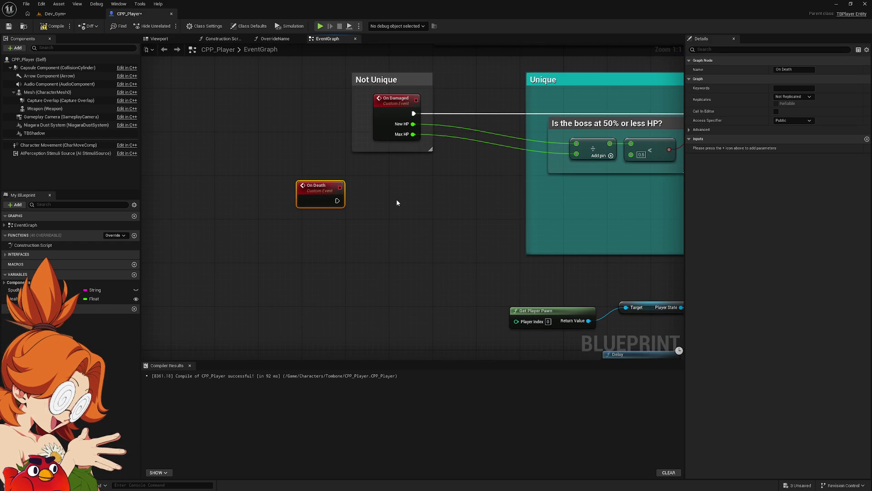
pyautogui.write('cCustom ')
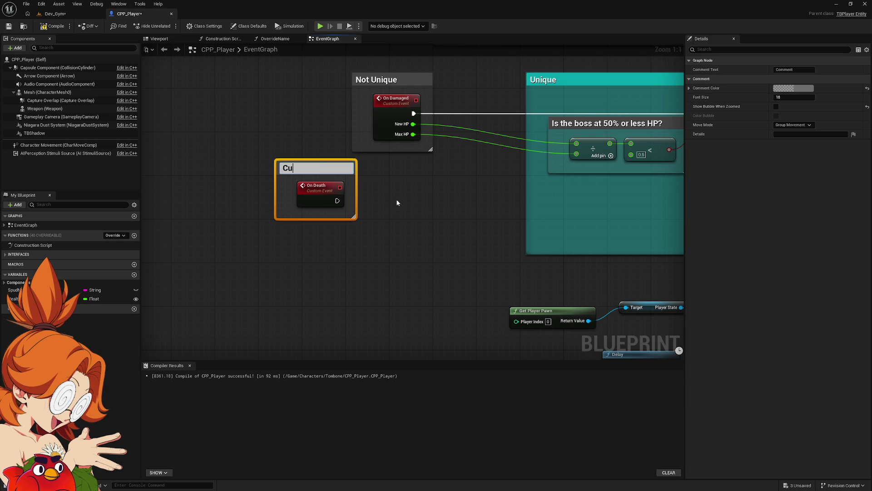
pyautogui.write('Deat')
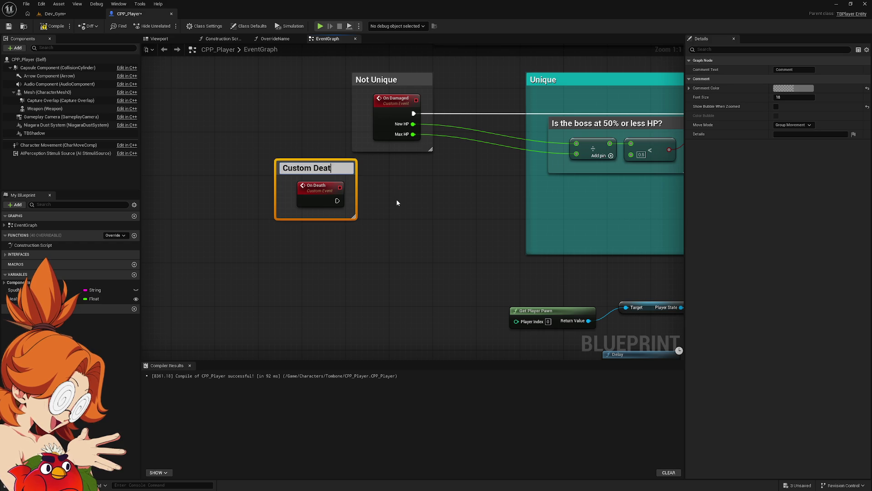
pyautogui.write('h Cutscenen')
pyautogui.press('Return')
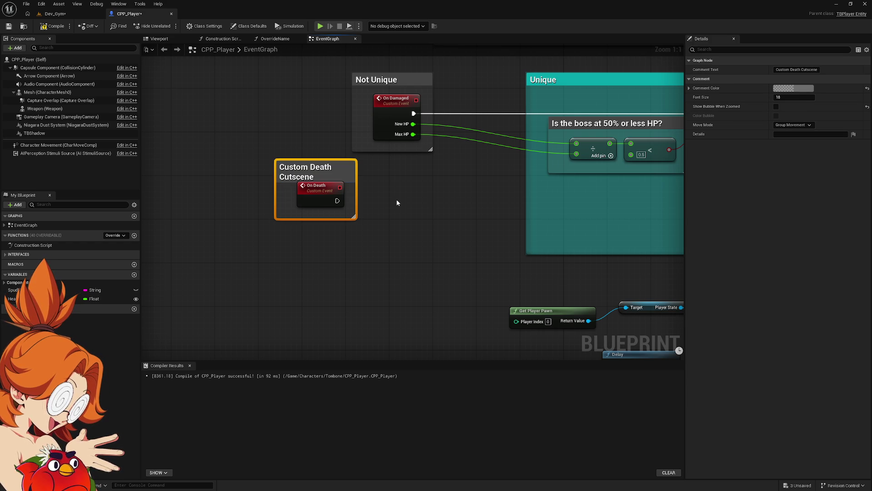
# Step: Connect a Branch after On Death and arrange the group within the comment
pyautogui.moveTo(333, 193)
pyautogui.mouseDown()
pyautogui.moveTo(219, 189)
pyautogui.moveTo(312, 201)
pyautogui.mouseUp()
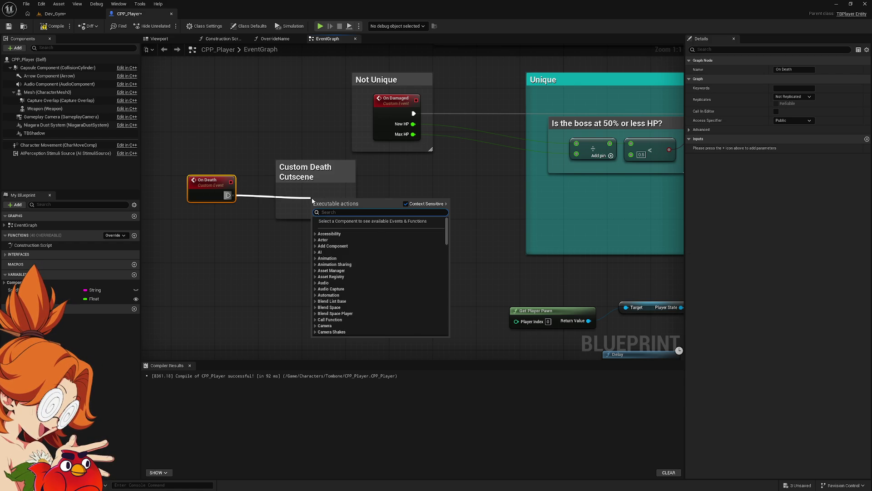
pyautogui.write('branch')
pyautogui.press('Return')
pyautogui.moveTo(350, 165)
pyautogui.mouseDown()
pyautogui.moveTo(371, 170)
pyautogui.moveTo(305, 143)
pyautogui.mouseUp()
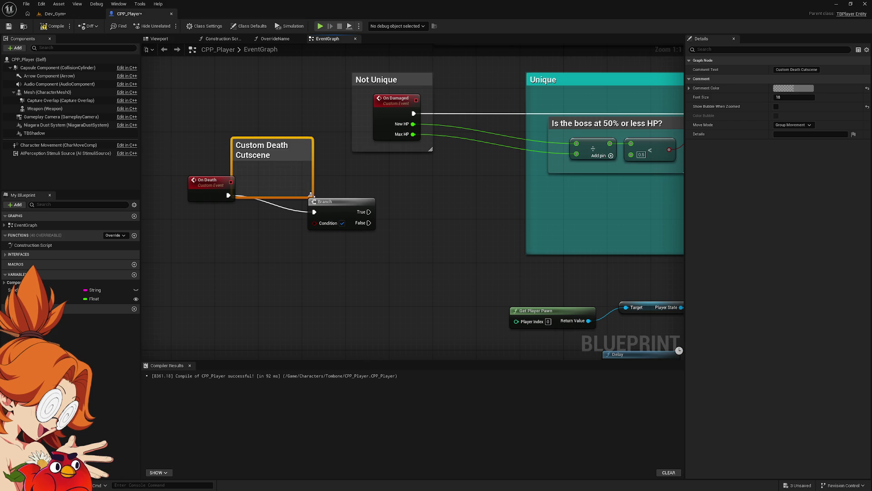
pyautogui.moveTo(311, 196); pyautogui.dragTo(409, 238)
pyautogui.moveTo(339, 148); pyautogui.dragTo(394, 196)
pyautogui.moveTo(403, 259); pyautogui.dragTo(336, 226)
pyautogui.moveTo(473, 166); pyautogui.dragTo(177, 322)
pyautogui.moveTo(386, 198); pyautogui.dragTo(315, 187)
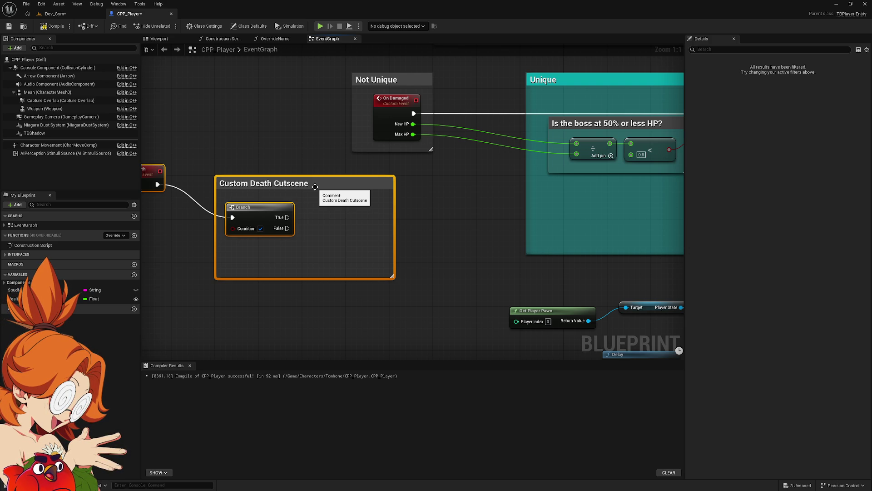
pyautogui.moveTo(487, 233); pyautogui.dragTo(423, 237)
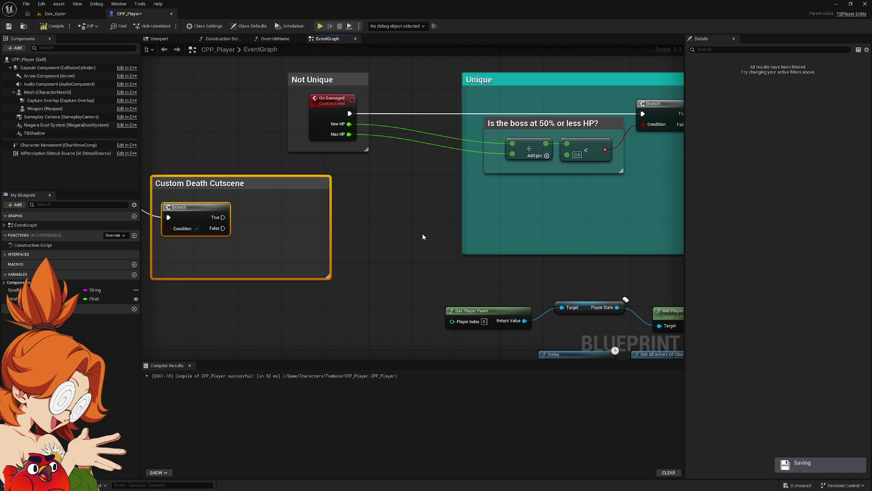
pyautogui.moveTo(378, 225); pyautogui.dragTo(427, 226)
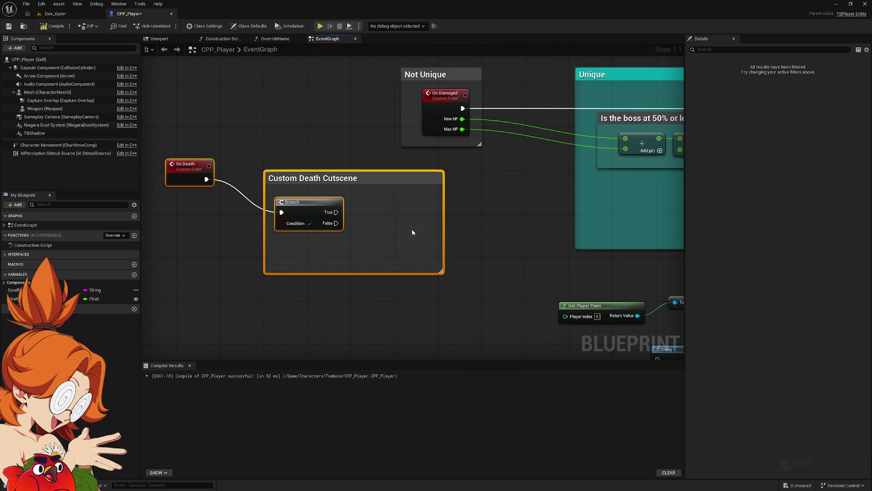
pyautogui.moveTo(336, 212)
pyautogui.mouseDown()
pyautogui.moveTo(391, 235)
pyautogui.moveTo(380, 229)
pyautogui.moveTo(390, 196)
pyautogui.mouseUp()
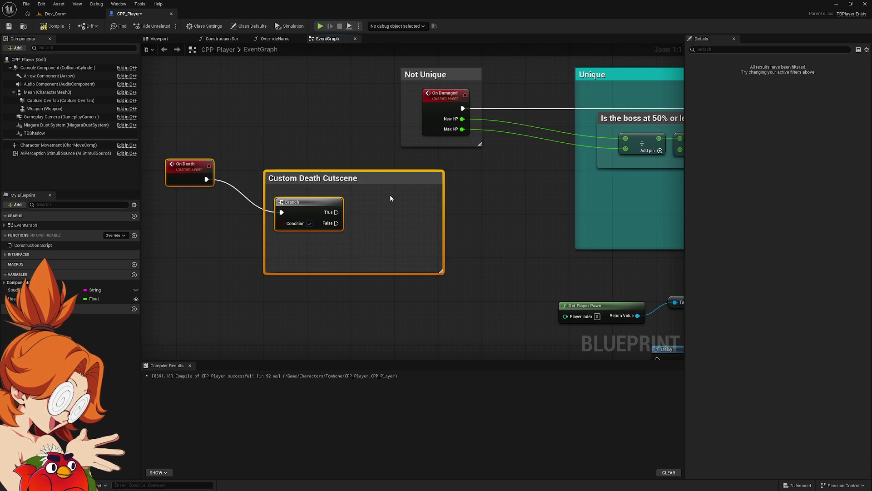
# Step: Add a custom event named 'Kill Enemy' and place it below the Custom Death Cutscene comment
pyautogui.rightClick(484, 215)
pyautogui.write('Kill')
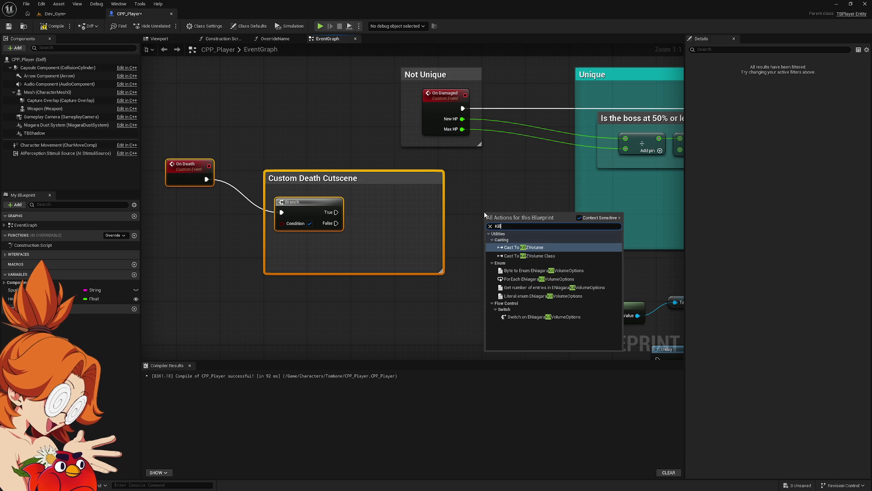
pyautogui.press('BackSpace')
pyautogui.press('BackSpace')
pyautogui.press('BackSpace')
pyautogui.write('custom event')
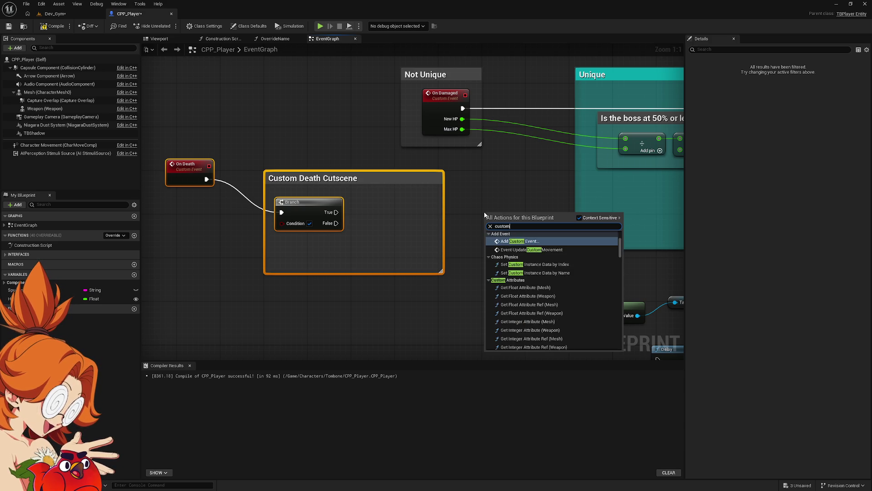
pyautogui.press('Return')
pyautogui.write('Kill Enemy')
pyautogui.press('Return')
pyautogui.moveTo(514, 219); pyautogui.dragTo(227, 312)
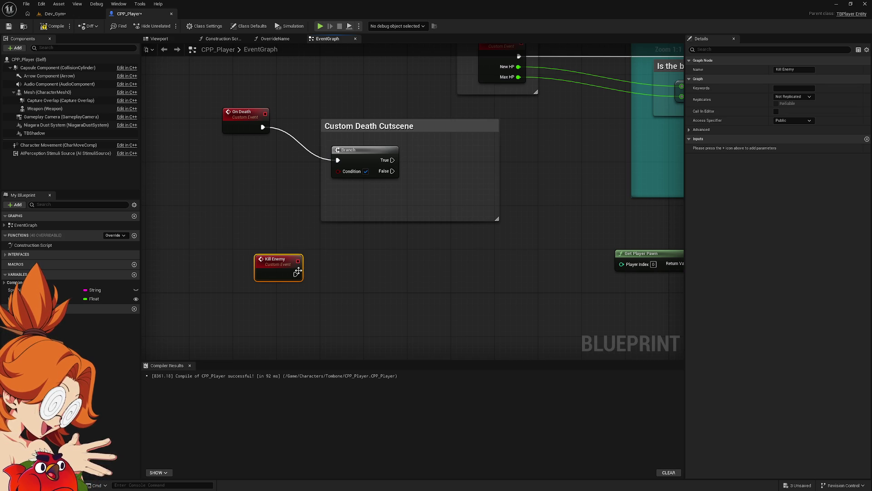
pyautogui.moveTo(299, 274)
pyautogui.mouseDown()
pyautogui.moveTo(437, 277)
pyautogui.moveTo(411, 275)
pyautogui.mouseUp()
pyautogui.moveTo(591, 148)
pyautogui.mouseDown()
pyautogui.moveTo(260, 349)
pyautogui.moveTo(298, 120)
pyautogui.moveTo(306, 207)
pyautogui.mouseUp()
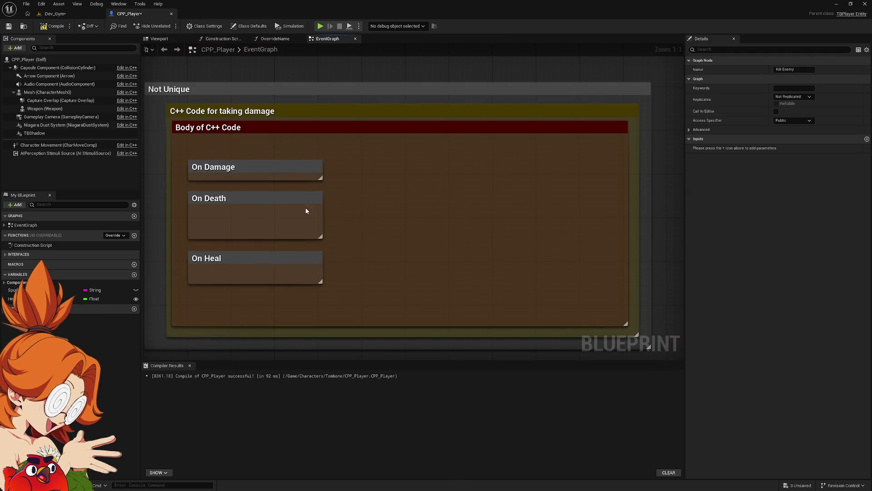
# Step: Add a 'Kill Enemy' comment inside Body of C++ Code and nudge the On Death comment up-right
pyautogui.rightClick(421, 198)
pyautogui.click(386, 184)
pyautogui.write('c')
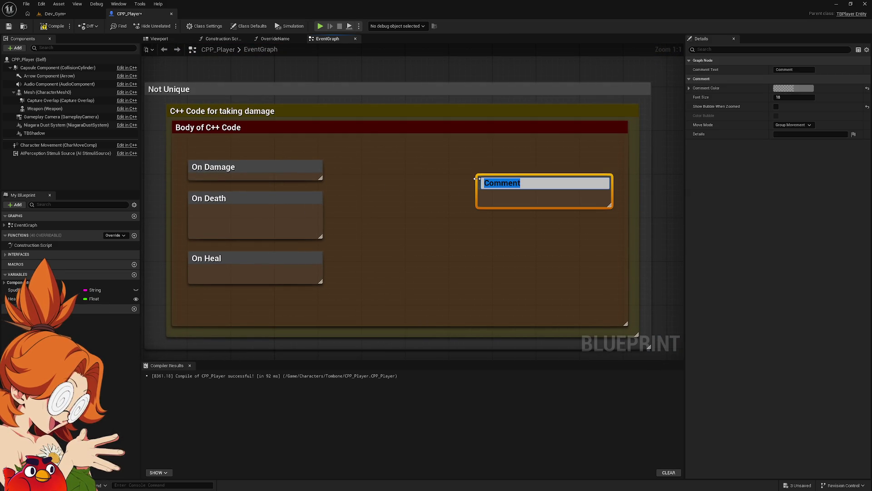
pyautogui.write('Kill Enemy')
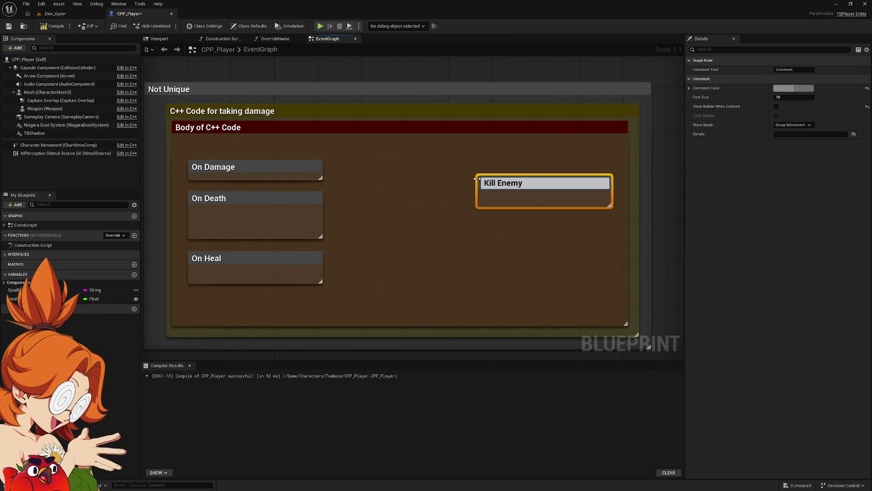
pyautogui.press('Return')
pyautogui.moveTo(547, 188)
pyautogui.mouseDown()
pyautogui.moveTo(485, 179)
pyautogui.moveTo(443, 198)
pyautogui.moveTo(468, 198)
pyautogui.mouseUp()
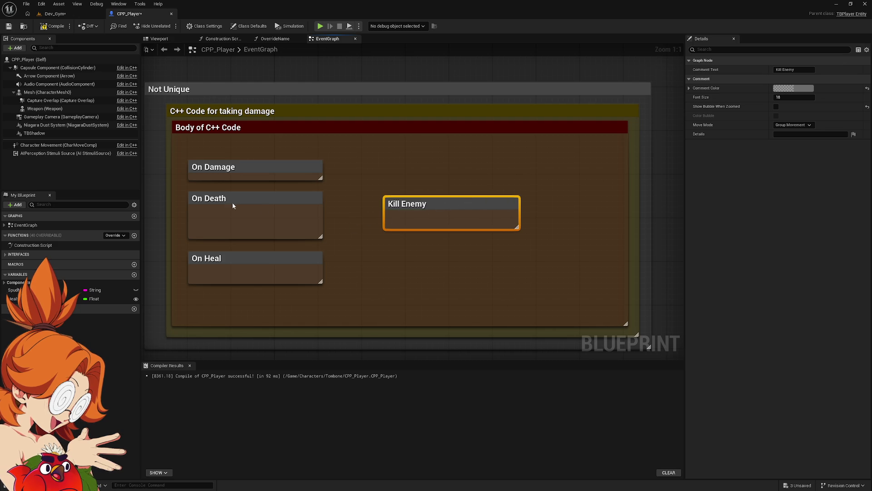
pyautogui.moveTo(237, 202)
pyautogui.mouseDown()
pyautogui.moveTo(219, 208)
pyautogui.moveTo(549, 43)
pyautogui.mouseUp()
# Step: Search for 'parent' and 'call' nodes from On Death's exec pin, then cancel without adding
pyautogui.click(305, 225)
pyautogui.moveTo(306, 224); pyautogui.dragTo(347, 156)
pyautogui.moveTo(293, 192); pyautogui.dragTo(378, 148)
pyautogui.write('parent')
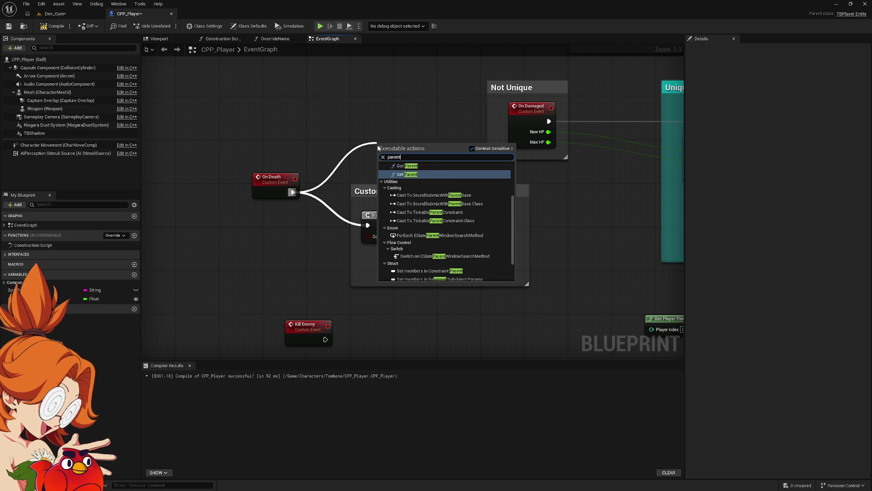
pyautogui.press('BackSpace')
pyautogui.press('BackSpace')
pyautogui.press('BackSpace')
pyautogui.write('call')
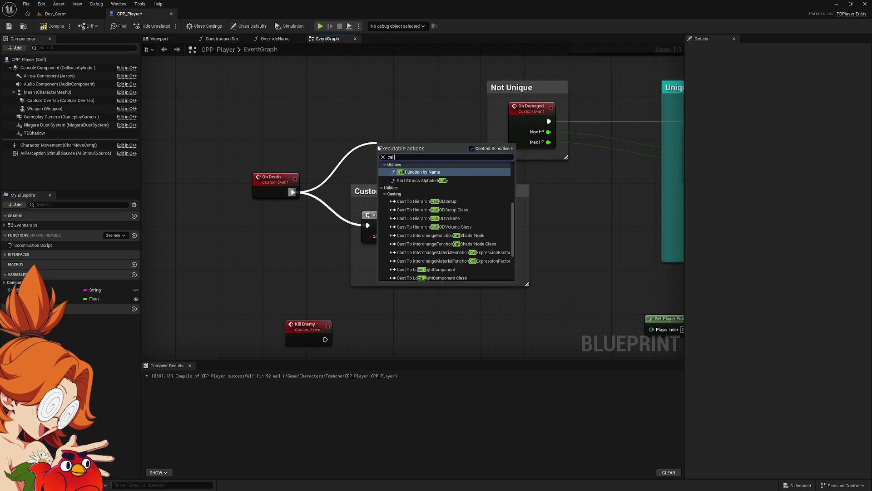
pyautogui.press('Escape')
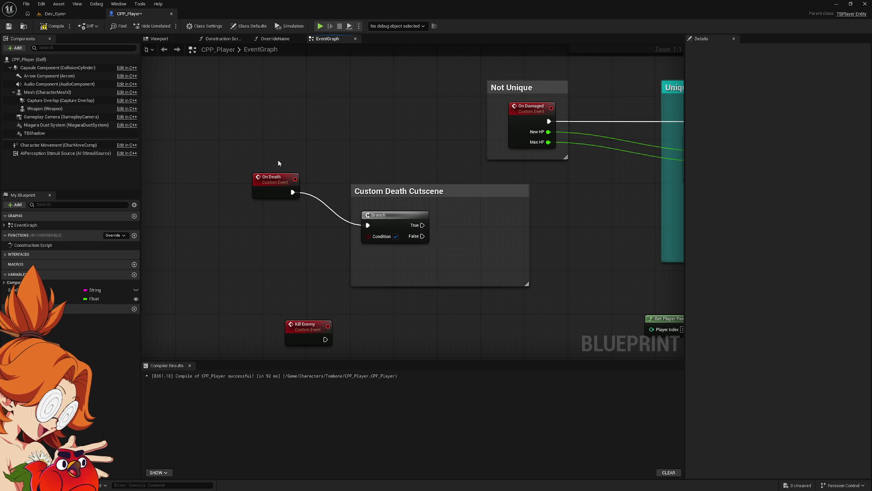
# Step: Check the On Death event's actions and bring the C++ damage comments into view
pyautogui.rightClick(279, 183)
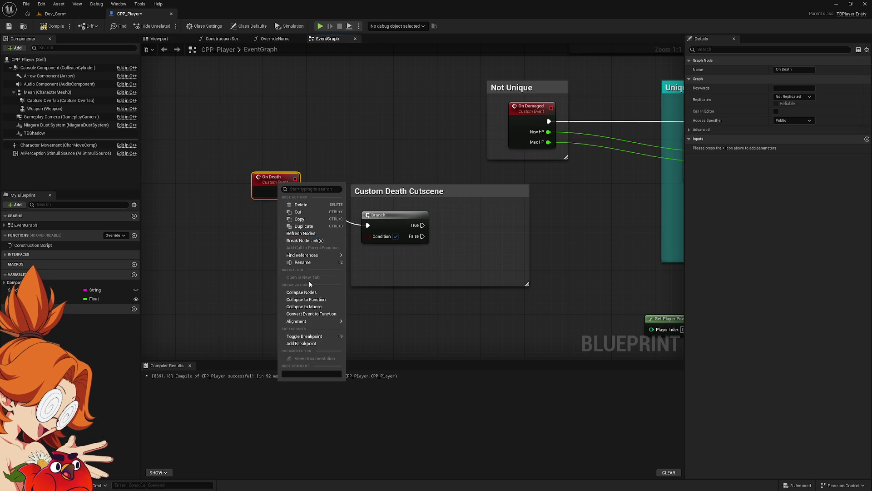
pyautogui.click(401, 144)
pyautogui.moveTo(409, 139)
pyautogui.mouseDown()
pyautogui.moveTo(250, 220)
pyautogui.moveTo(518, 165)
pyautogui.moveTo(498, 147)
pyautogui.moveTo(294, 175)
pyautogui.moveTo(318, 154)
pyautogui.mouseUp()
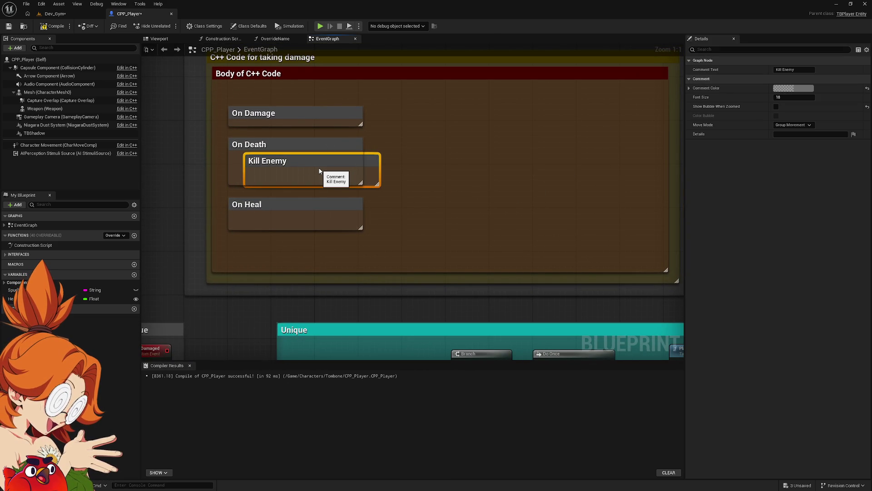
# Step: Box-select all comment groups and death-cutscene nodes and move them higher in the graph
pyautogui.scroll(-5, 369, 130)
pyautogui.moveTo(594, 96)
pyautogui.mouseDown()
pyautogui.moveTo(185, 290)
pyautogui.moveTo(170, 282)
pyautogui.mouseUp()
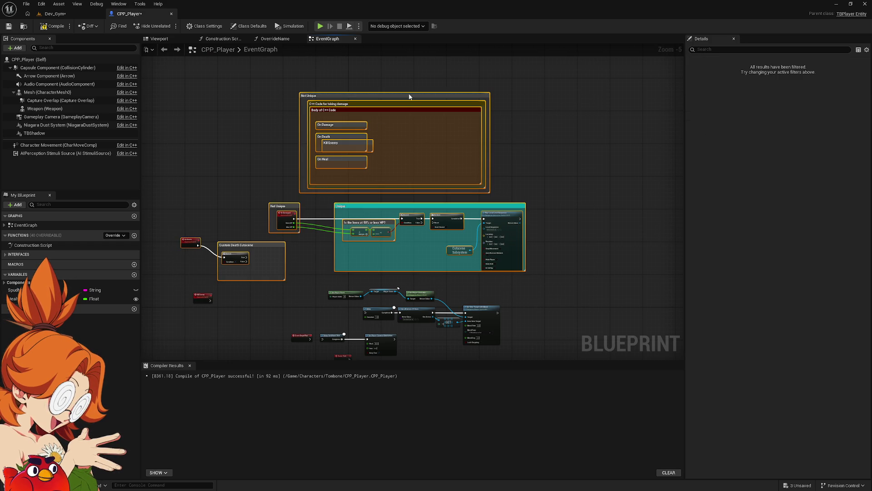
pyautogui.moveTo(460, 93)
pyautogui.mouseDown()
pyautogui.moveTo(600, 96)
pyautogui.moveTo(457, 107)
pyautogui.moveTo(446, 87)
pyautogui.moveTo(426, 91)
pyautogui.mouseUp()
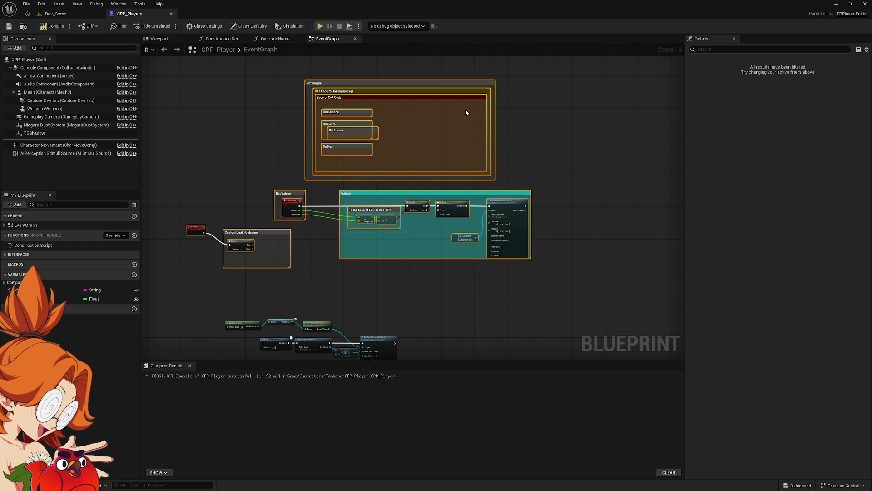
pyautogui.moveTo(479, 295)
pyautogui.mouseDown()
pyautogui.moveTo(536, 179)
pyautogui.moveTo(178, 337)
pyautogui.moveTo(199, 328)
pyautogui.mouseUp()
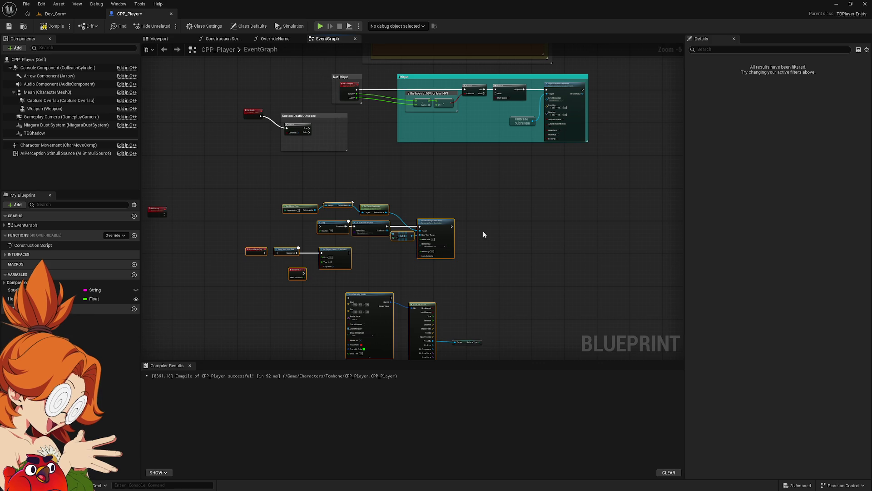
# Step: Delete the comment groups and On Death cutscene nodes
pyautogui.moveTo(603, 76); pyautogui.dragTo(180, 296)
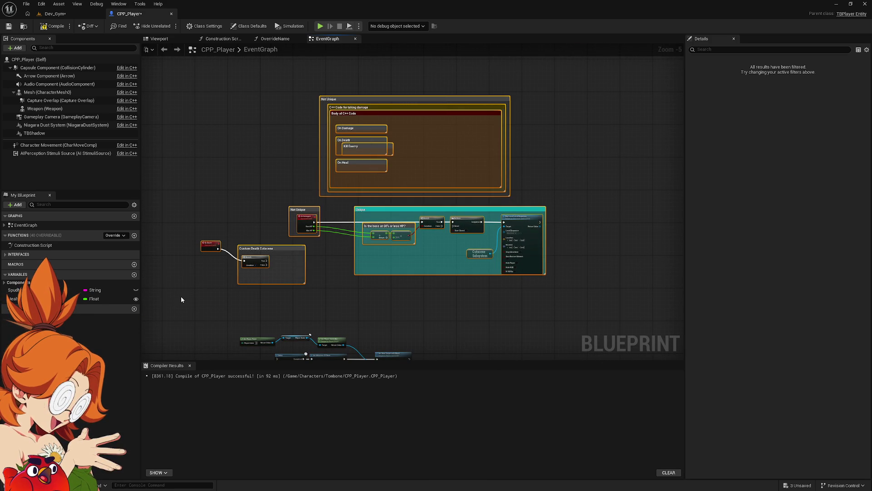
pyautogui.press('Delete')
pyautogui.scroll(1, 181, 296)
pyautogui.moveTo(318, 288); pyautogui.dragTo(454, 119)
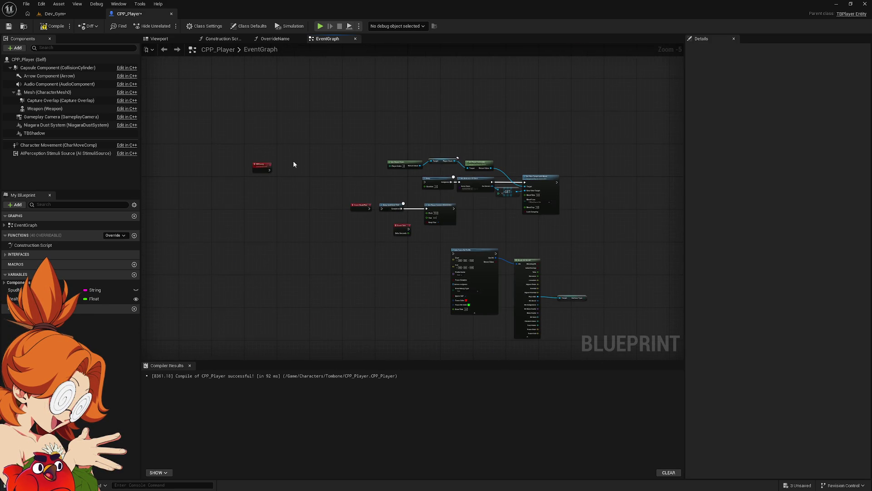
# Step: Delete the leftover Kill Enemy event, keeping BeginPlay, Tick and line-trace logic, then return to Dev_Gym
pyautogui.scroll(2, 274, 169)
pyautogui.moveTo(274, 169); pyautogui.dragTo(203, 198)
pyautogui.press('Delete')
pyautogui.moveTo(460, 193)
pyautogui.mouseDown()
pyautogui.moveTo(336, 140)
pyautogui.moveTo(228, 121)
pyautogui.moveTo(214, 99)
pyautogui.mouseUp()
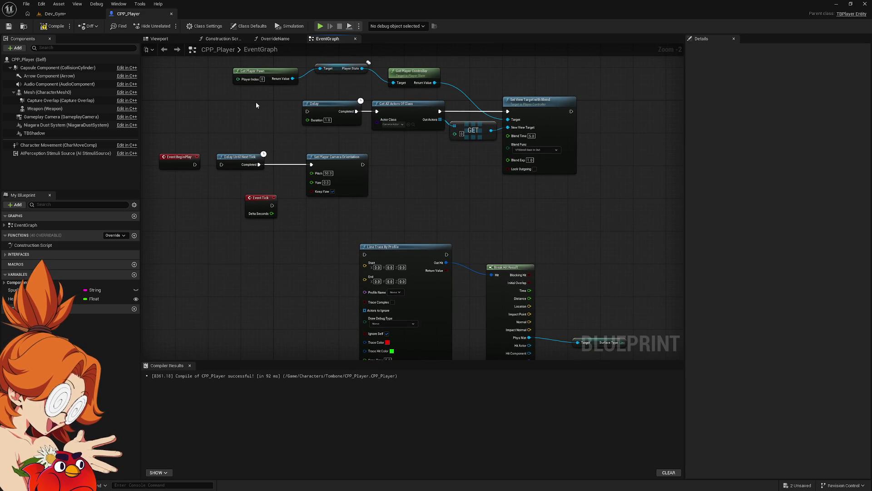
pyautogui.click(63, 14)
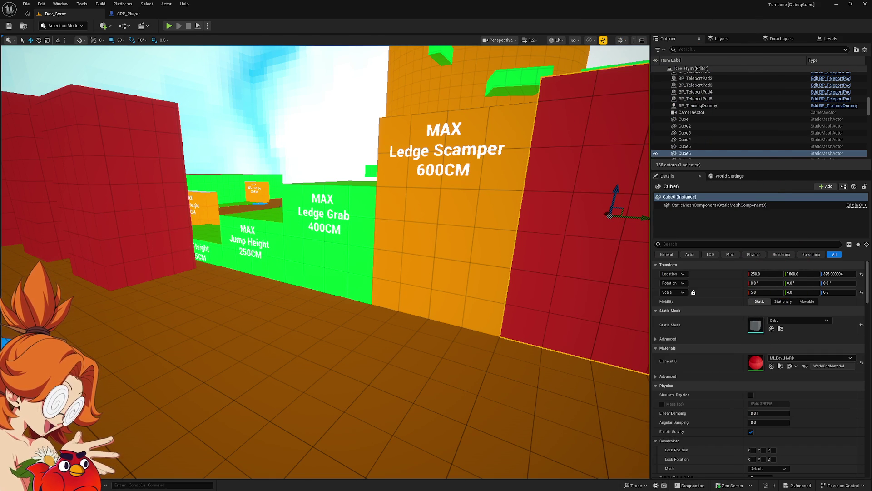
pyautogui.rightClick(409, 254)
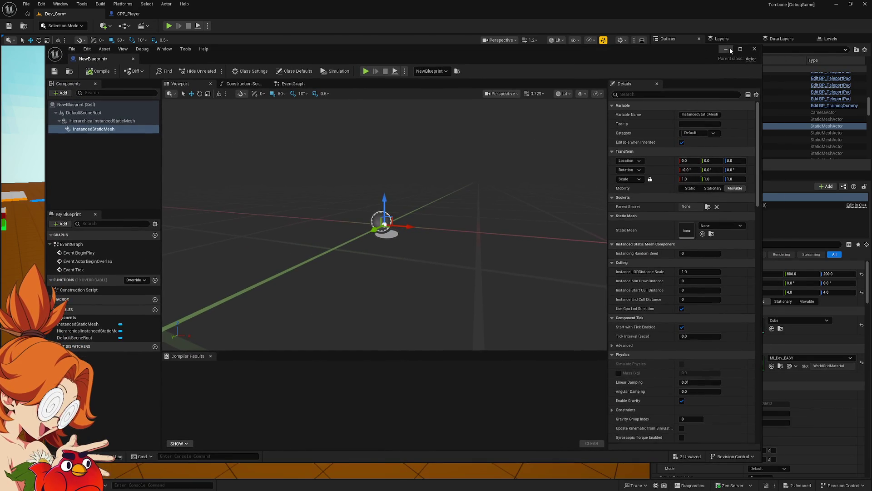
pyautogui.click(755, 49)
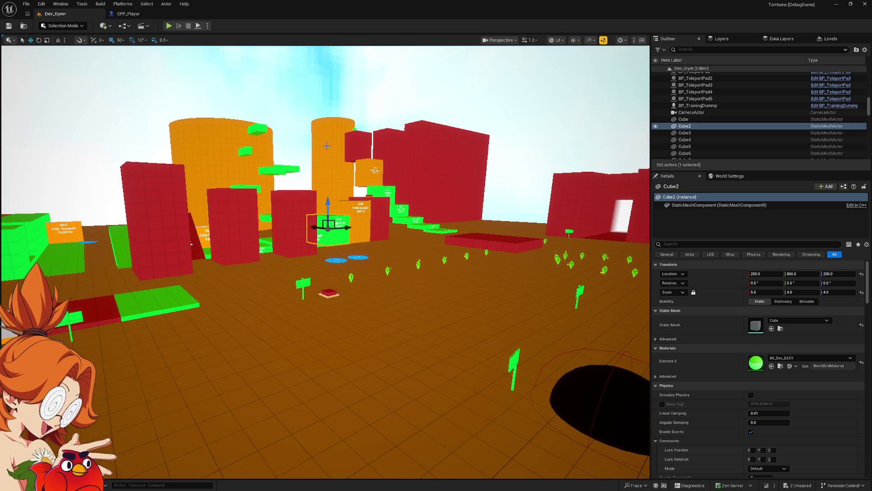
pyautogui.moveTo(450, 295); pyautogui.dragTo(422, 314)
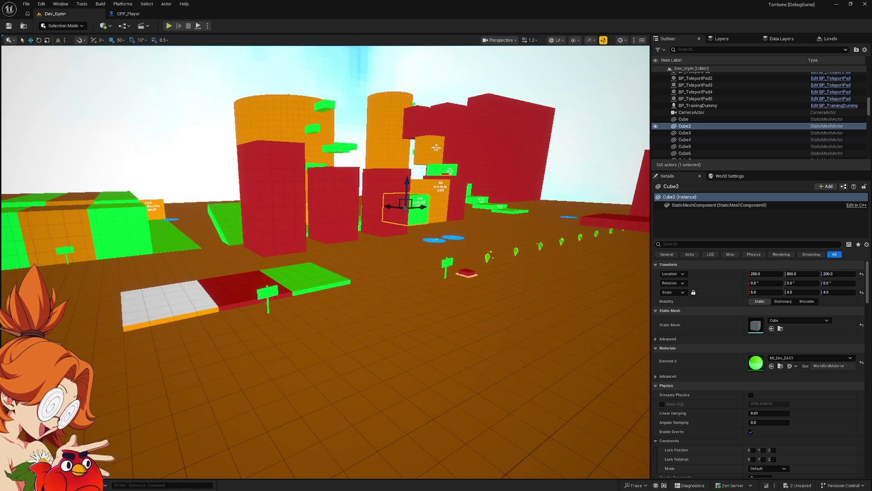
pyautogui.scroll(2, 393, 199)
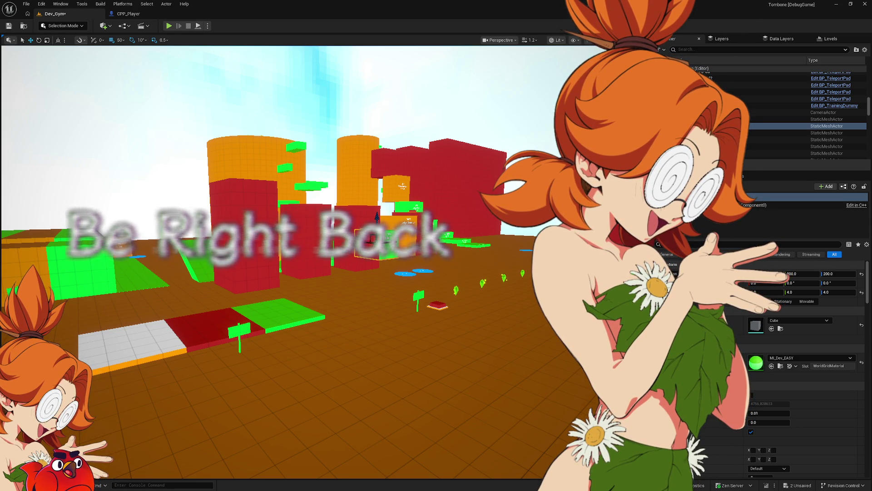
pyautogui.moveTo(364, 363)
pyautogui.mouseDown()
pyautogui.moveTo(345, 359)
pyautogui.moveTo(364, 364)
pyautogui.mouseUp()
pyautogui.moveTo(326, 262)
pyautogui.mouseDown()
pyautogui.moveTo(309, 266)
pyautogui.moveTo(325, 261)
pyautogui.mouseUp()
pyautogui.moveTo(364, 362); pyautogui.dragTo(363, 362)
# Step: Switch to Notion and scroll through the Tombone: Legend of the Cave Babes To-Do, In progress and Done columns
pyautogui.hotkey('alt', 'Tab')
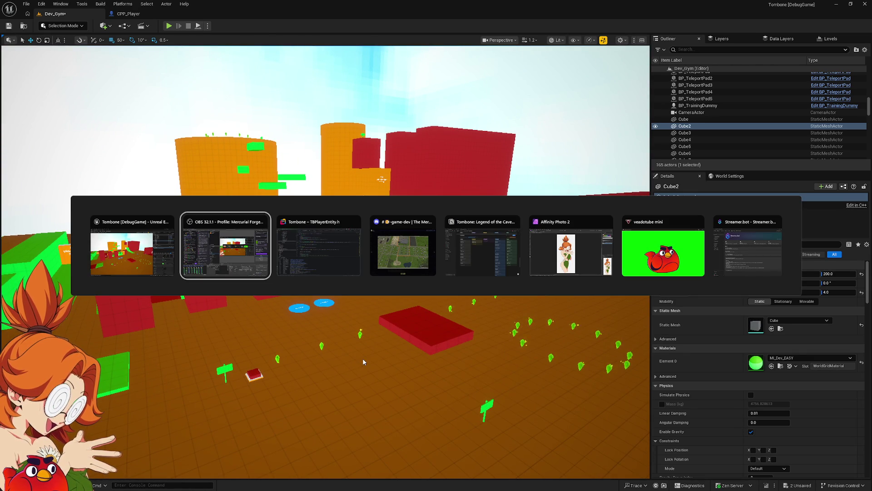
pyautogui.press('Tab')
pyautogui.press('Tab')
pyautogui.press('Tab')
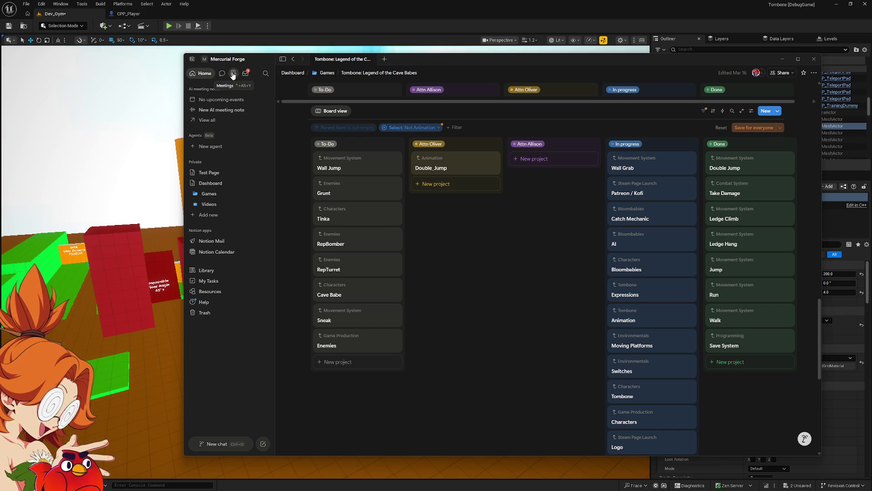
pyautogui.scroll(15, 502, 317)
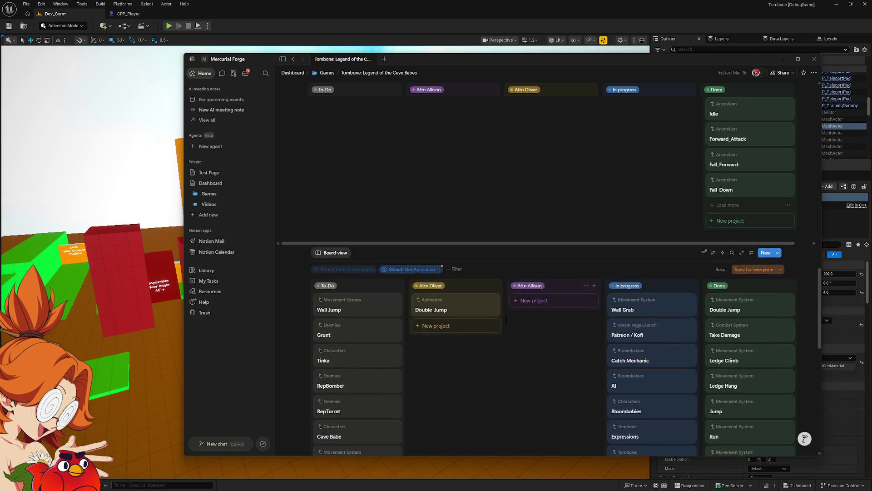
pyautogui.scroll(1, 502, 318)
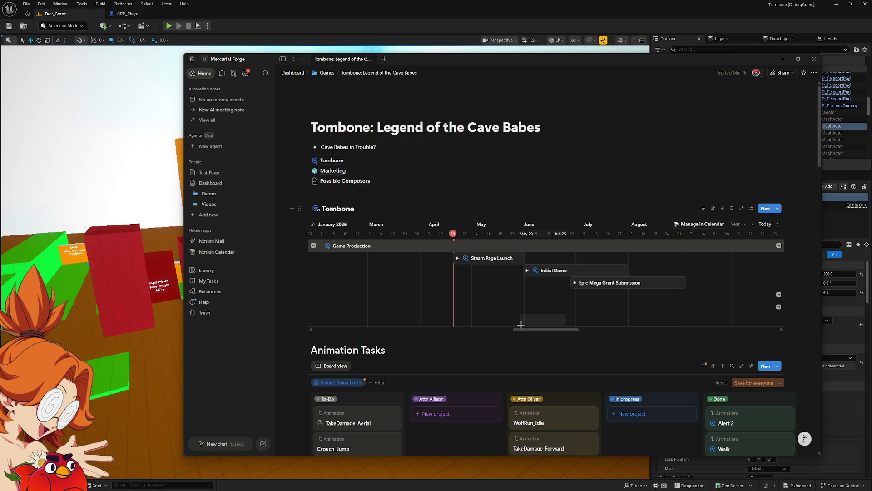
pyautogui.scroll(-15, 474, 302)
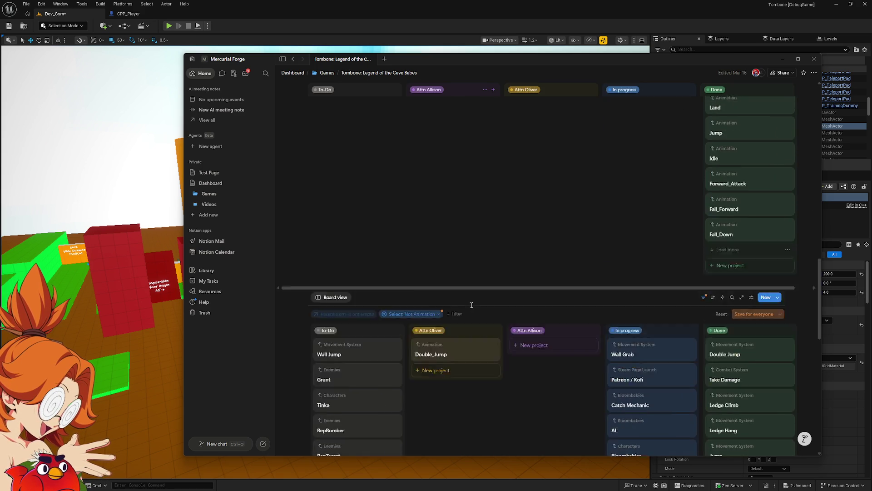